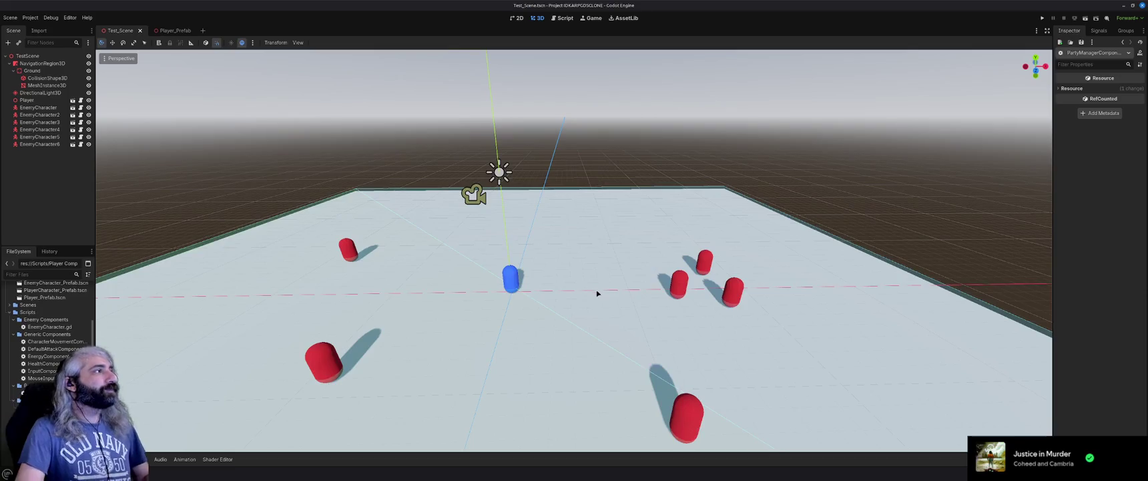
Tilt the viewport to look down on the test scene, then open DefaultAttackComponent.gd in the Script editor
{"action": "key", "text": "KP_8"}
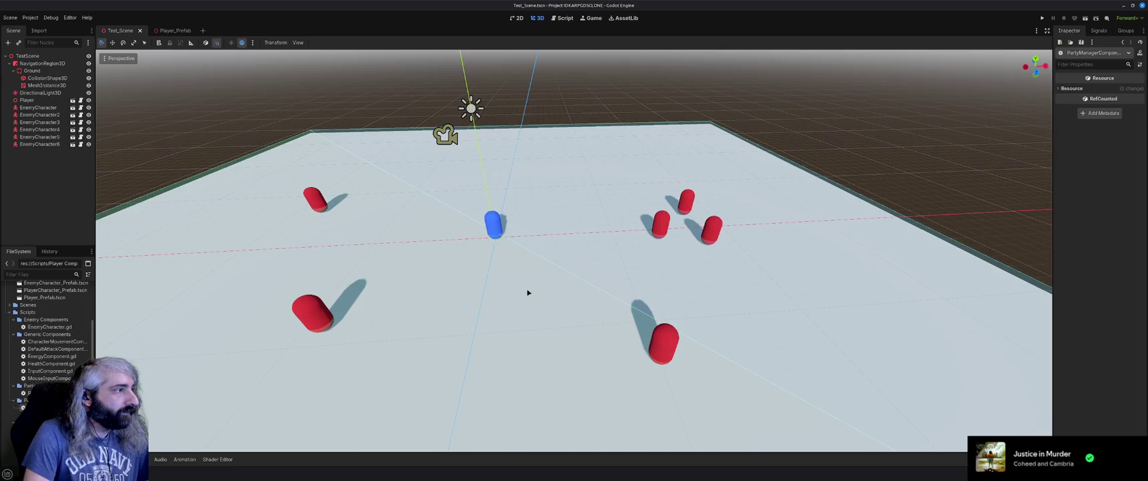
{"action": "double_click", "coordinate": [63, 350]}
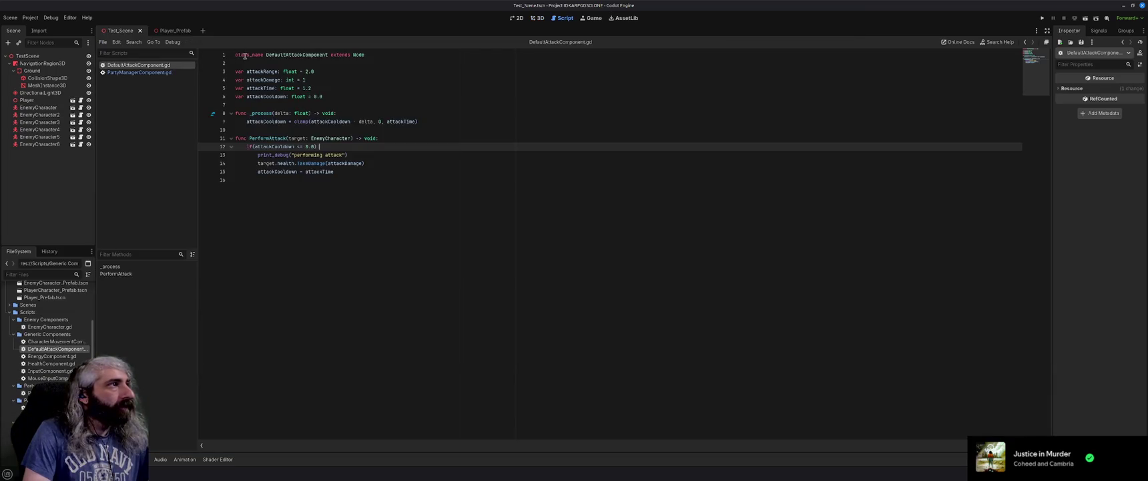
Add a first-line comment calling this the fallback attack when characters can't use their Active Skill, and save
{"action": "left_click_drag", "start_coordinate": [236, 56], "coordinate": [248, 59]}
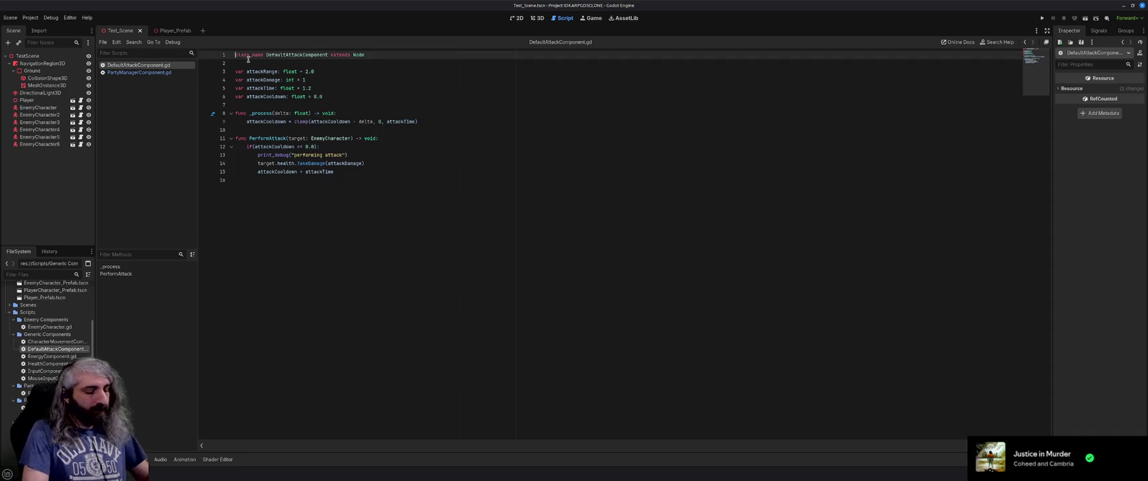
{"action": "key", "text": "Return"}
{"action": "key", "text": "Up"}
{"action": "type", "text": "This cl"}
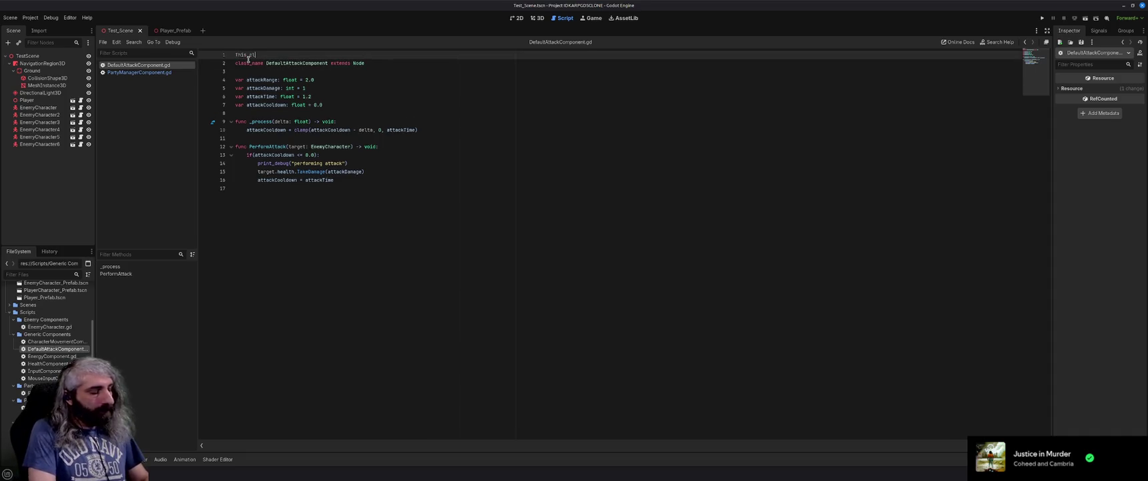
{"action": "type", "text": "ass sh"}
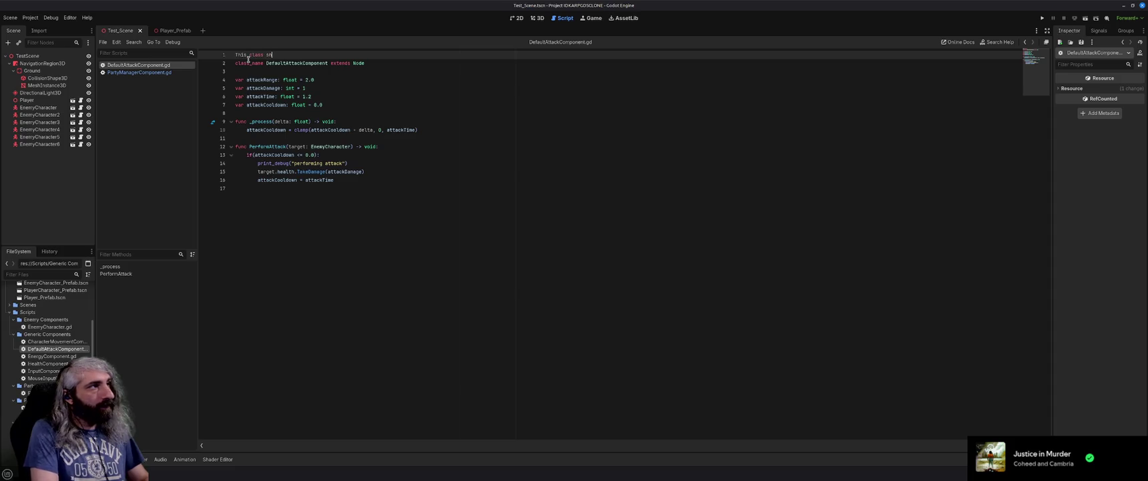
{"action": "key", "text": "BackSpace"}
{"action": "key", "text": "BackSpace"}
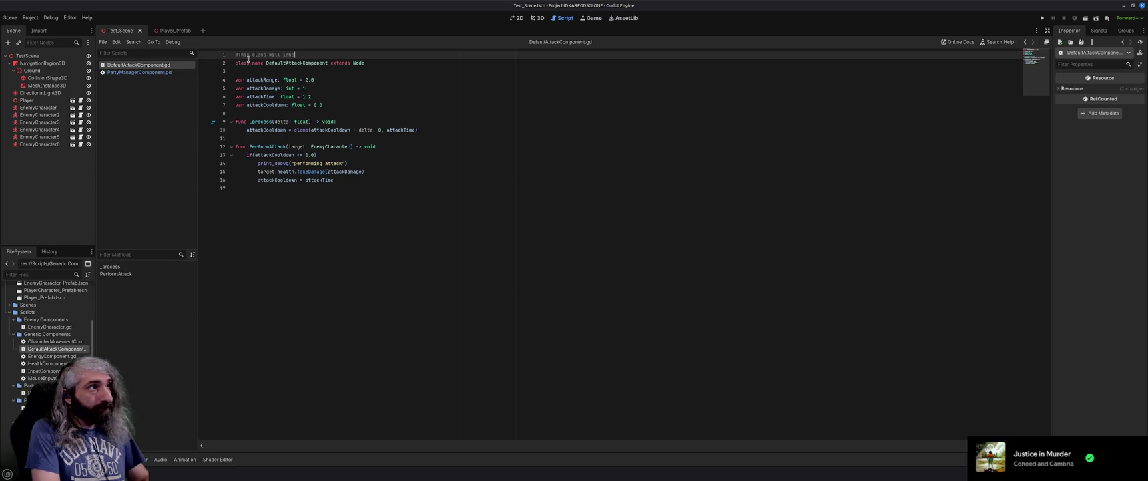
{"action": "type", "text": "rit properties from th"}
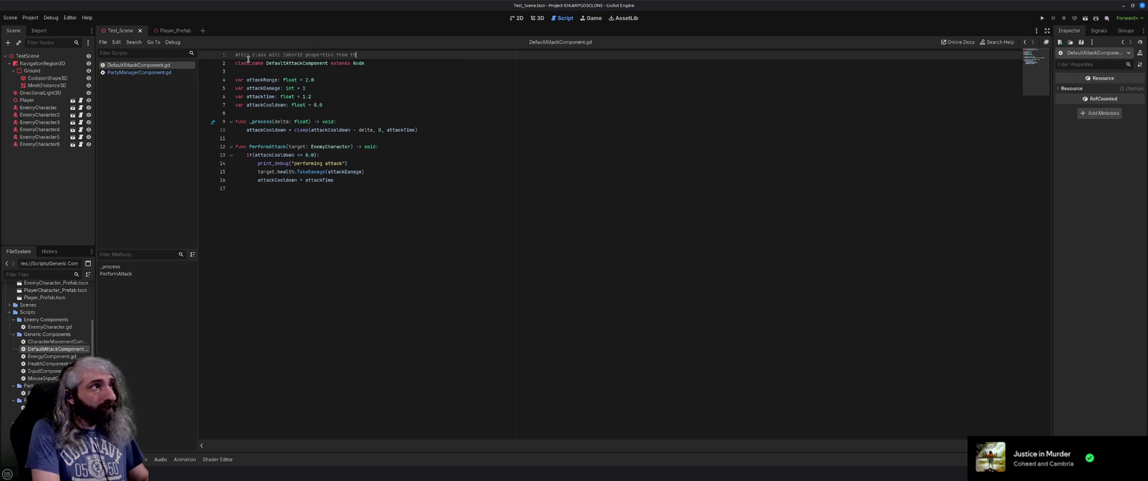
{"action": "type", "text": "e characters"}
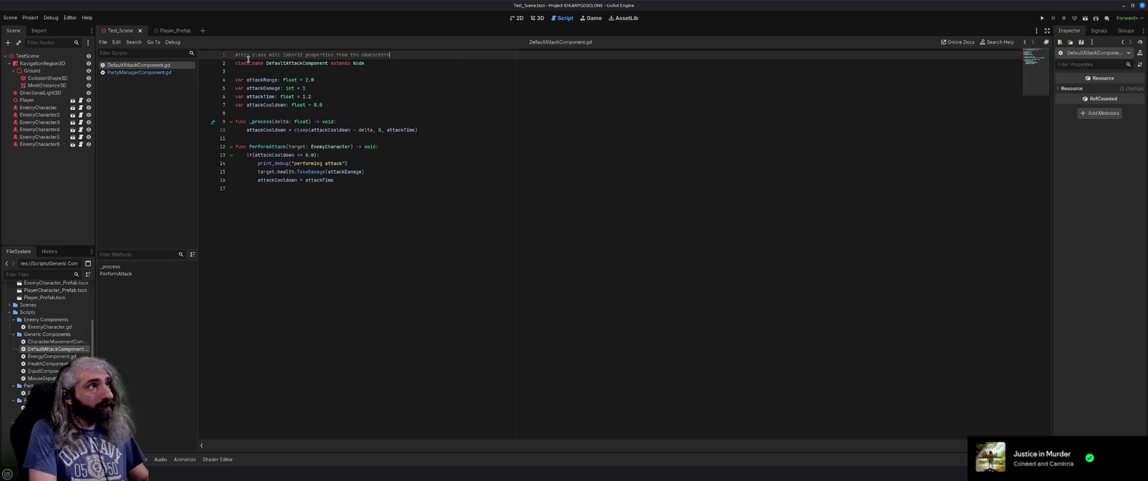
{"action": "type", "text": " equipped weapon and wi"}
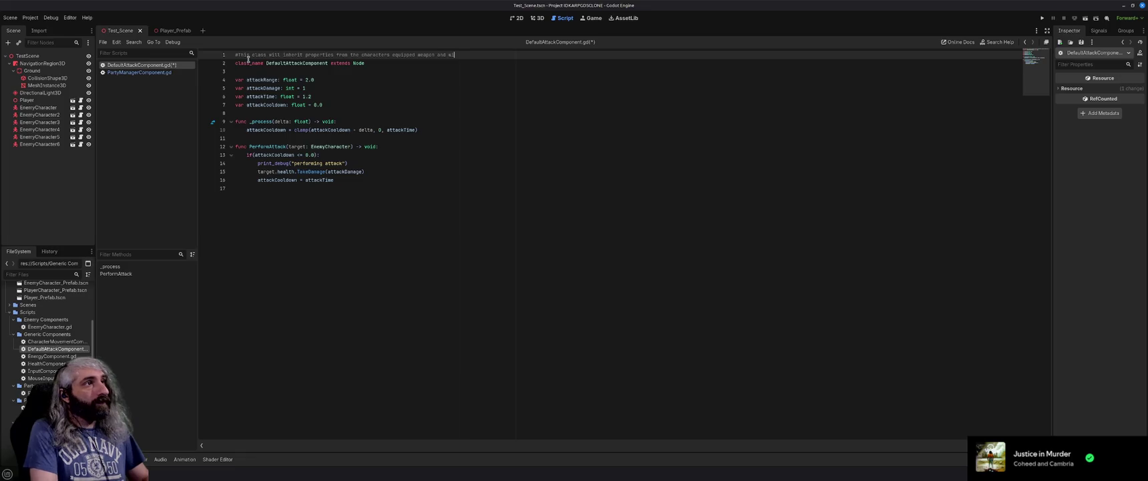
{"action": "type", "text": "tod as"}
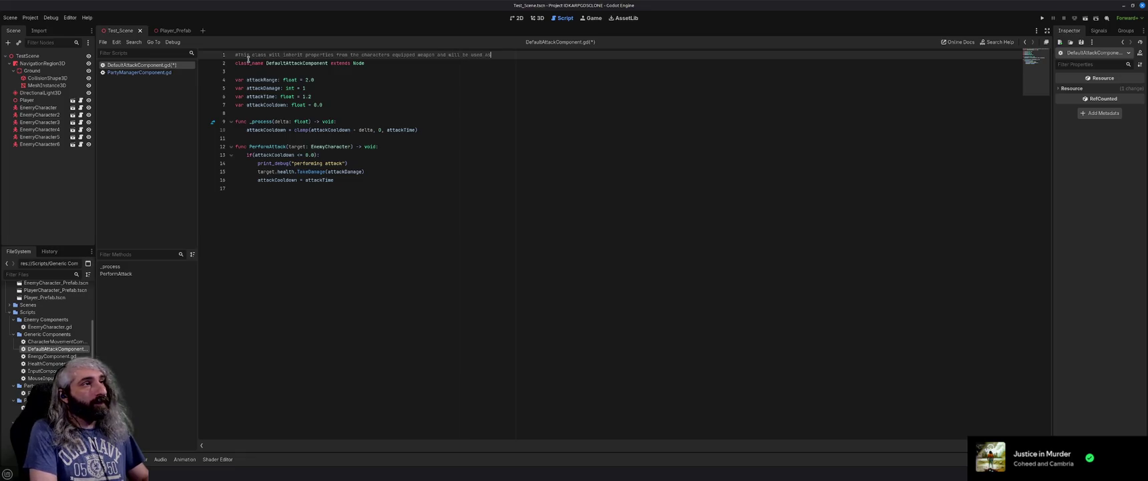
{"action": "type", "text": "bac"}
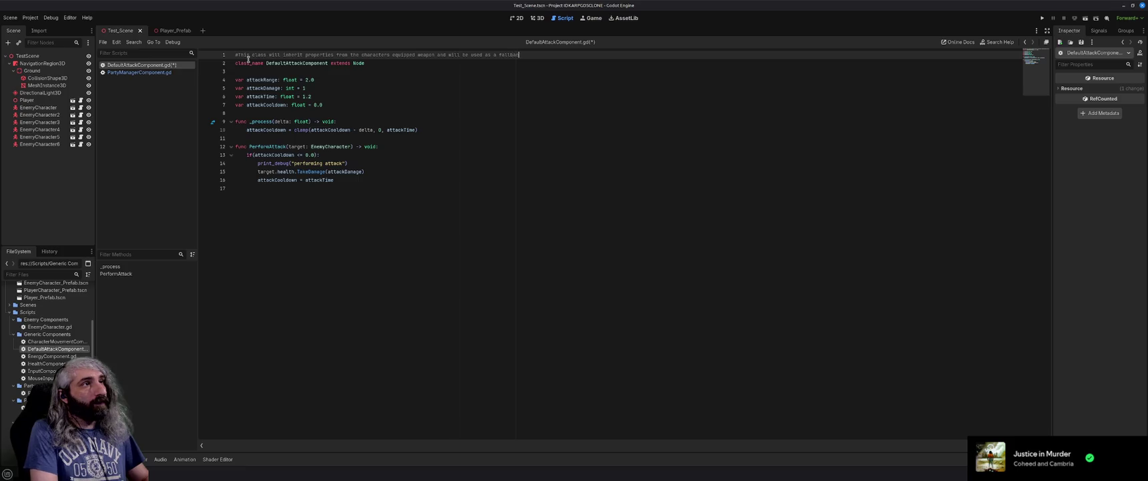
{"action": "type", "text": "k in cases"}
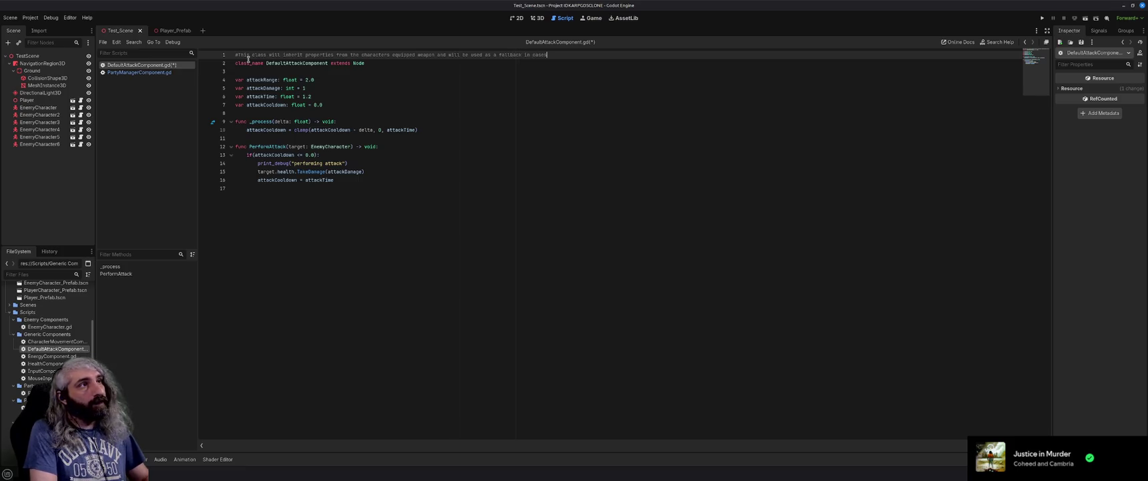
{"action": "type", "text": " where the characte"}
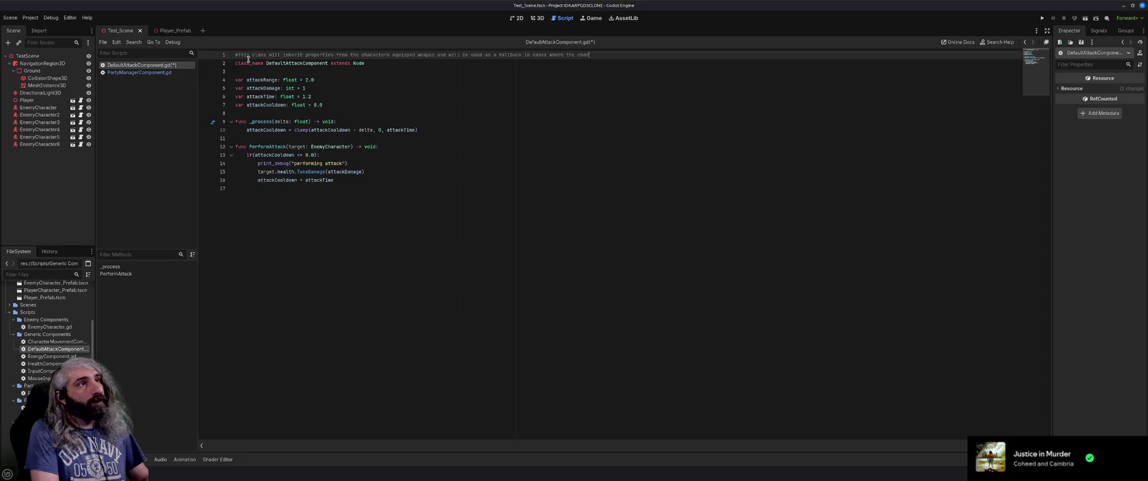
{"action": "type", "text": "r needs to attack buy"}
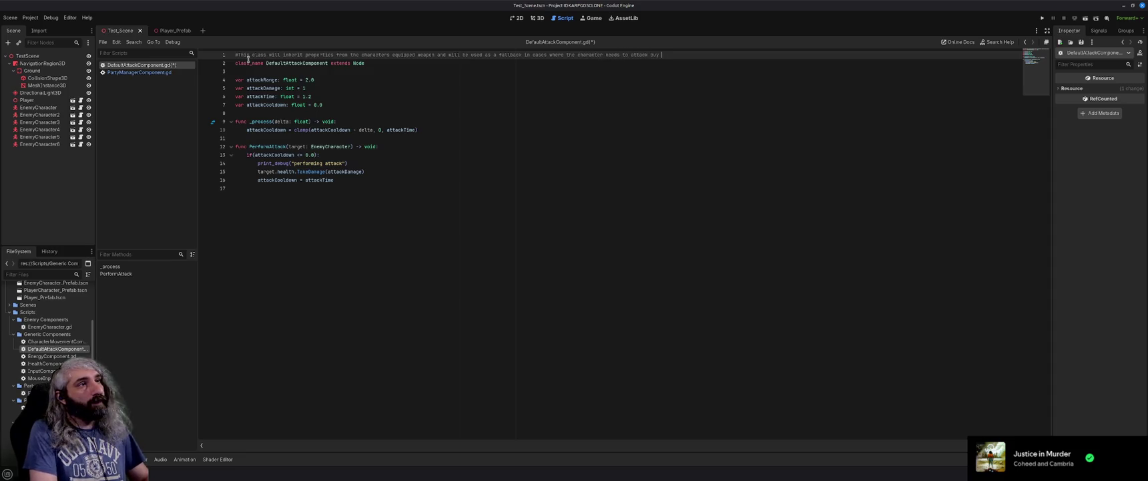
{"action": "type", "text": " can"}
{"action": "type", "text": "use their selected a"}
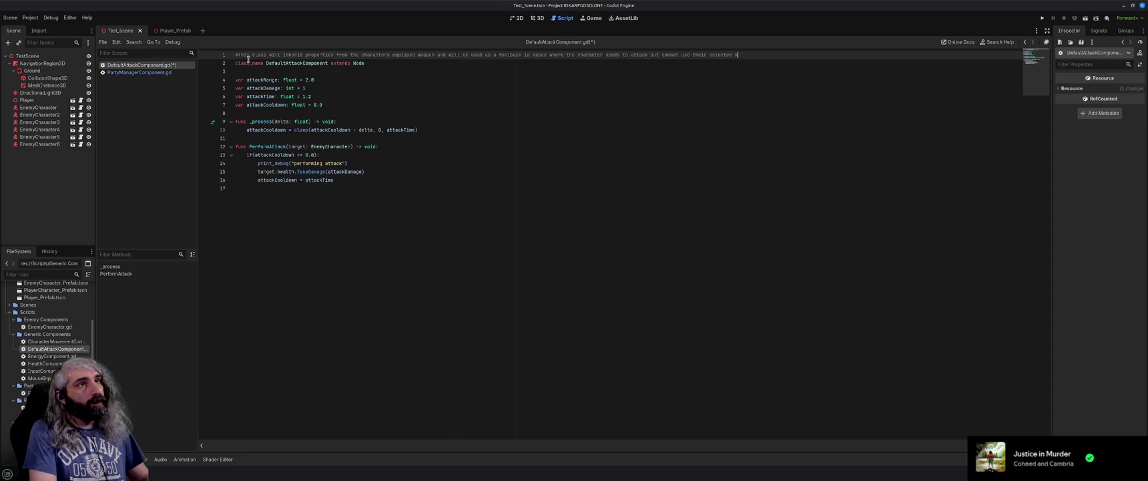
{"action": "type", "text": "Skill"}
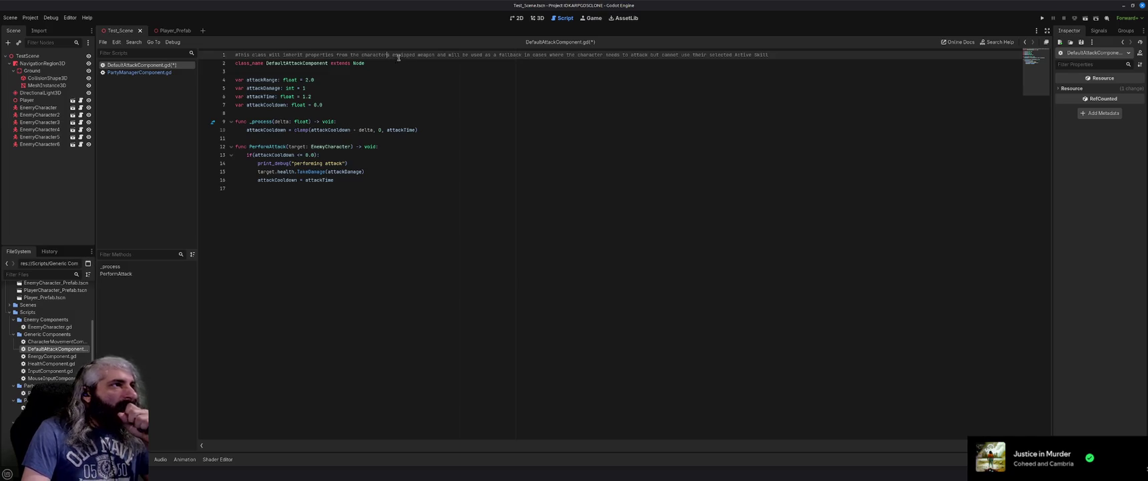
{"action": "type", "text": "'s"}
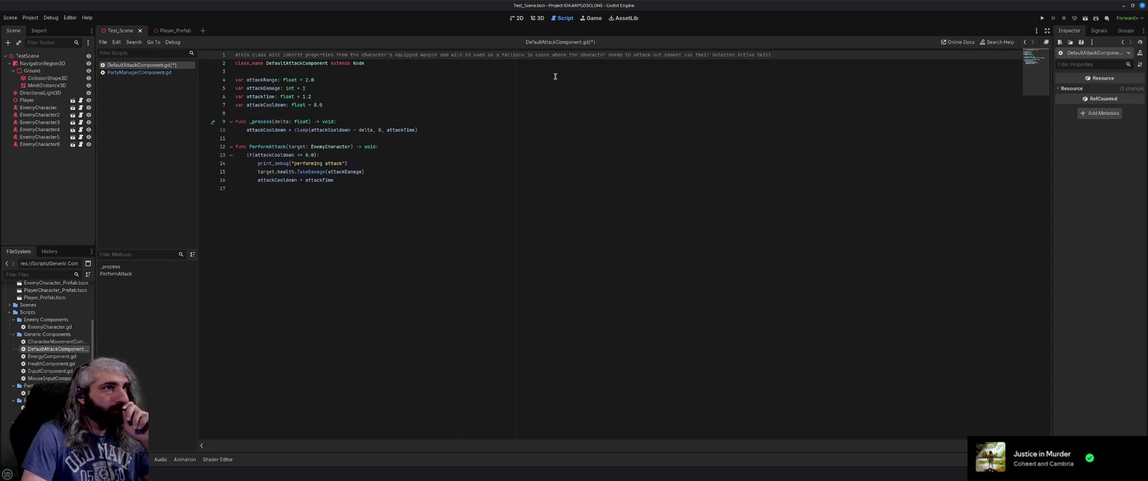
{"action": "left_click", "coordinate": [488, 91]}
{"action": "key", "text": "ctrl+s"}
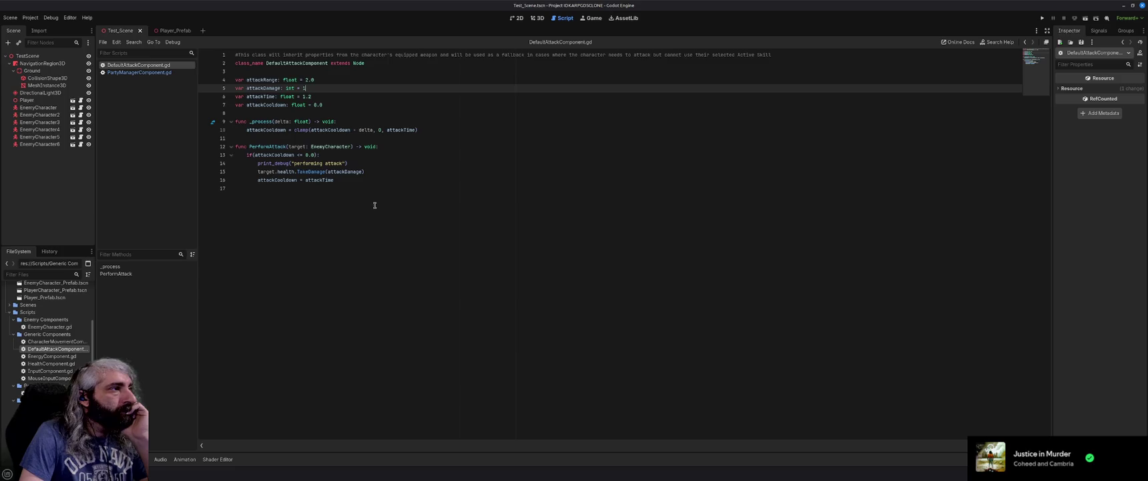
Change the print_debug message to 'performing default attack' and save the script
{"action": "left_click", "coordinate": [328, 165]}
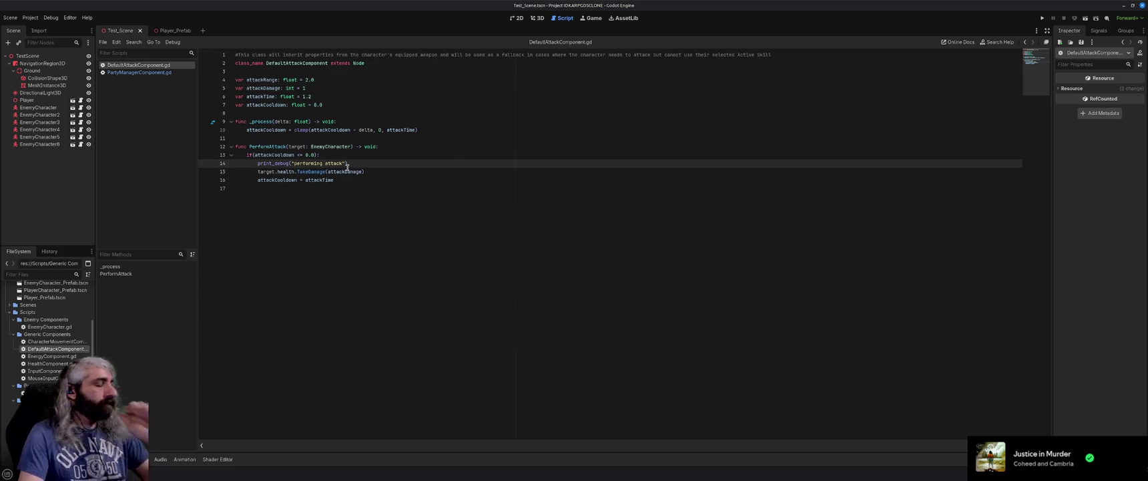
{"action": "type", "text": "default"}
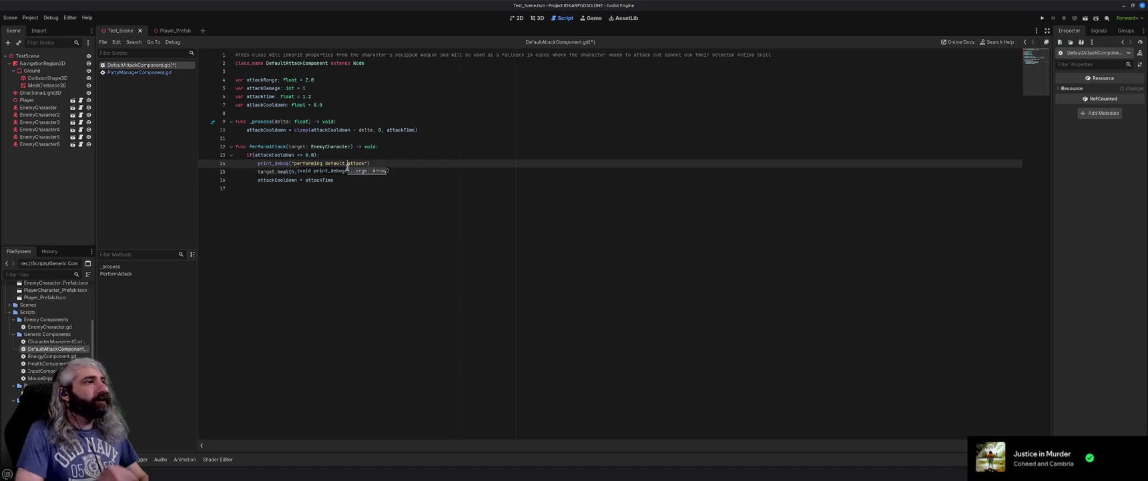
{"action": "left_click", "coordinate": [385, 167]}
{"action": "key", "text": "ctrl+s"}
{"action": "key", "text": "alt+Tab"}
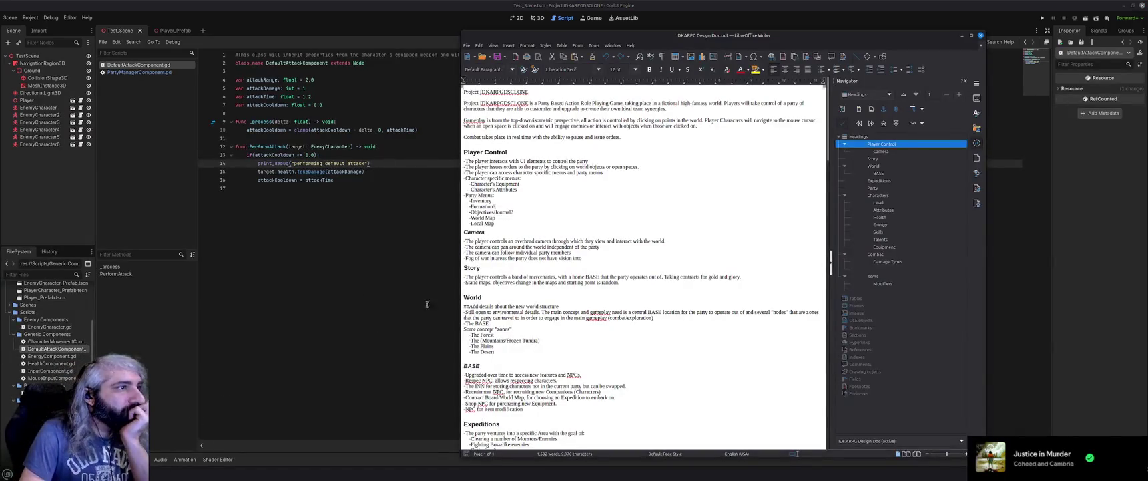
Browse the design document from the Story section to the Skills section, selecting the Skills text
{"action": "left_click", "coordinate": [541, 283]}
{"action": "scroll", "coordinate": [541, 283], "scroll_direction": "down", "scroll_amount": 20}
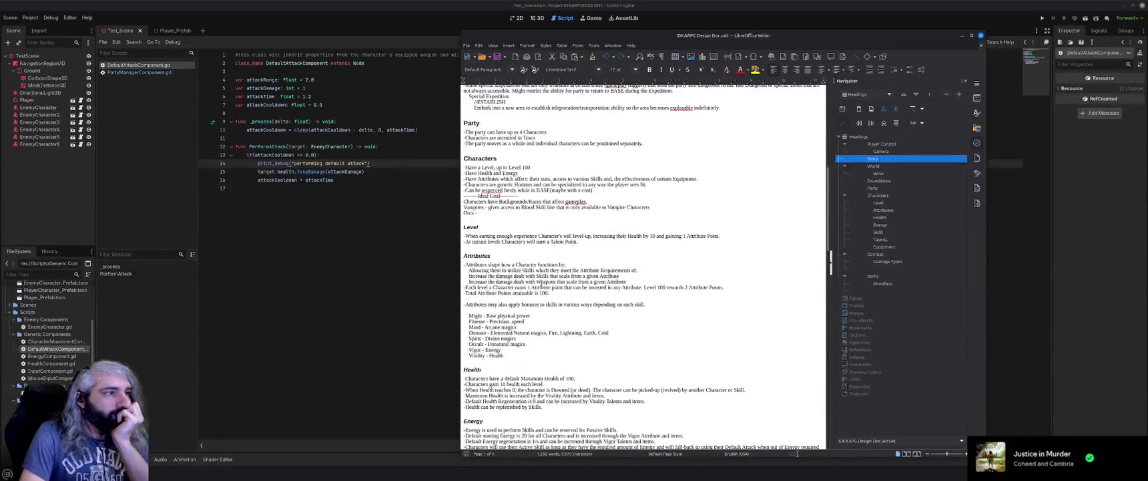
{"action": "scroll", "coordinate": [540, 283], "scroll_direction": "down", "scroll_amount": 8}
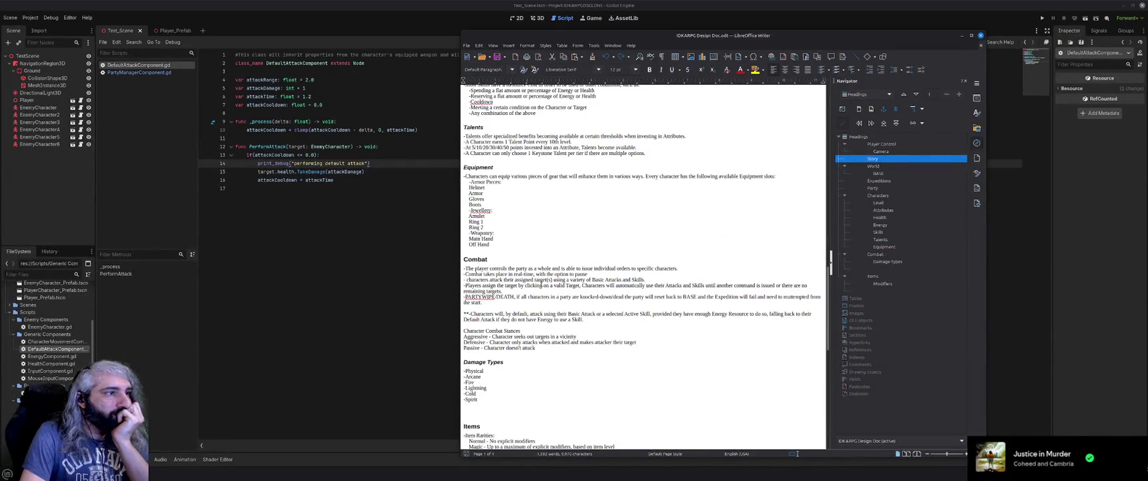
{"action": "scroll", "coordinate": [541, 284], "scroll_direction": "down", "scroll_amount": 1}
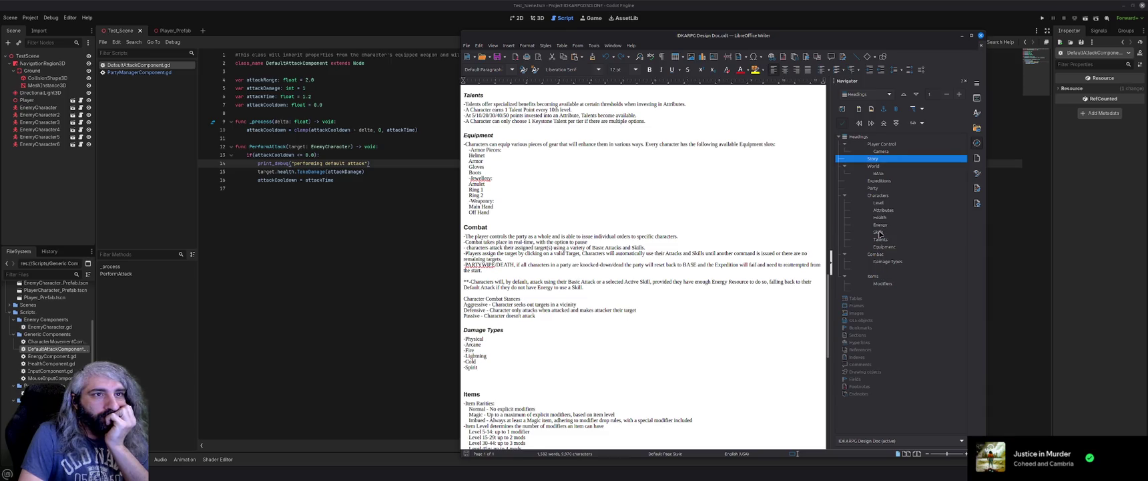
{"action": "left_click", "coordinate": [878, 232]}
{"action": "double_click", "coordinate": [879, 232]}
{"action": "left_click", "coordinate": [575, 203]}
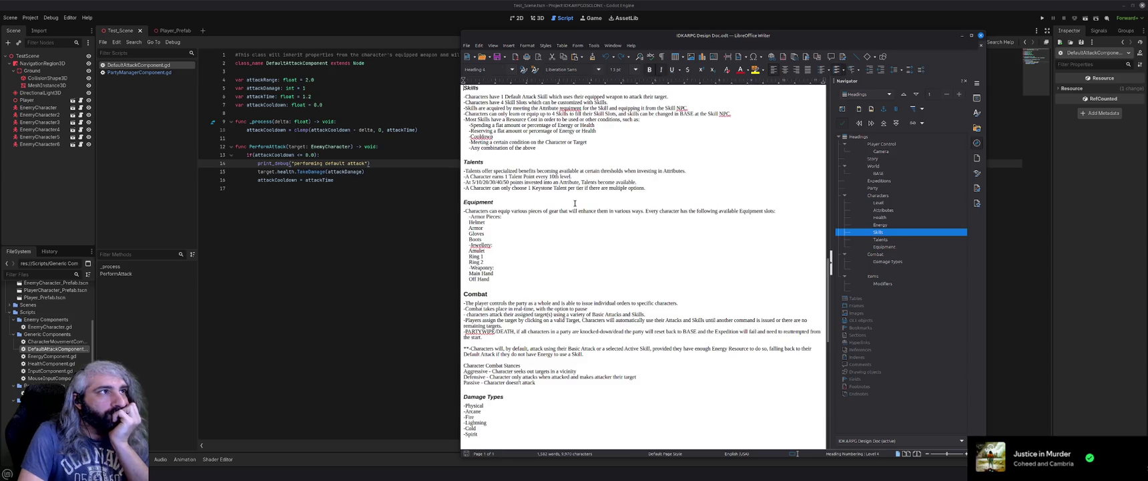
{"action": "scroll", "coordinate": [561, 200], "scroll_direction": "up", "scroll_amount": 3}
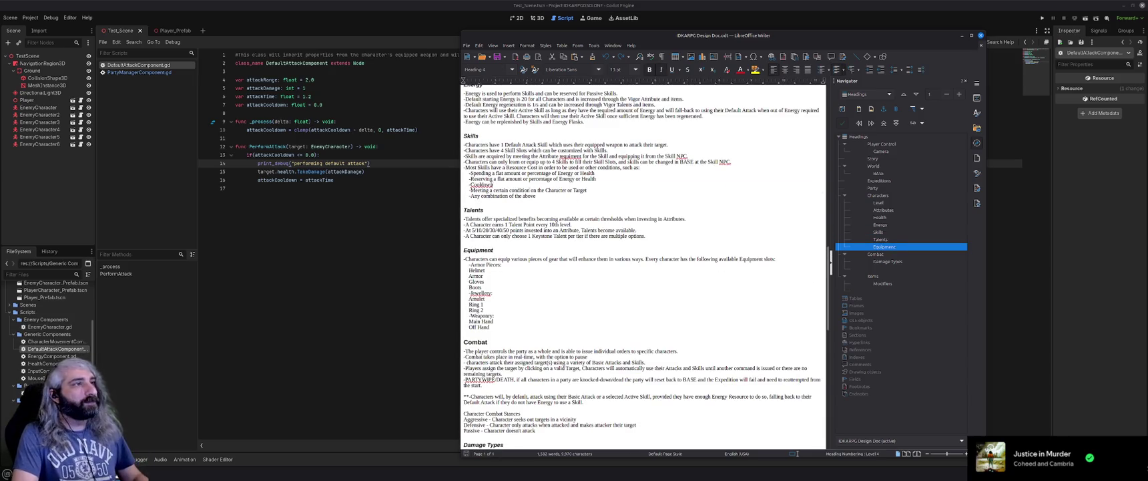
{"action": "left_click_drag", "start_coordinate": [548, 196], "coordinate": [460, 136]}
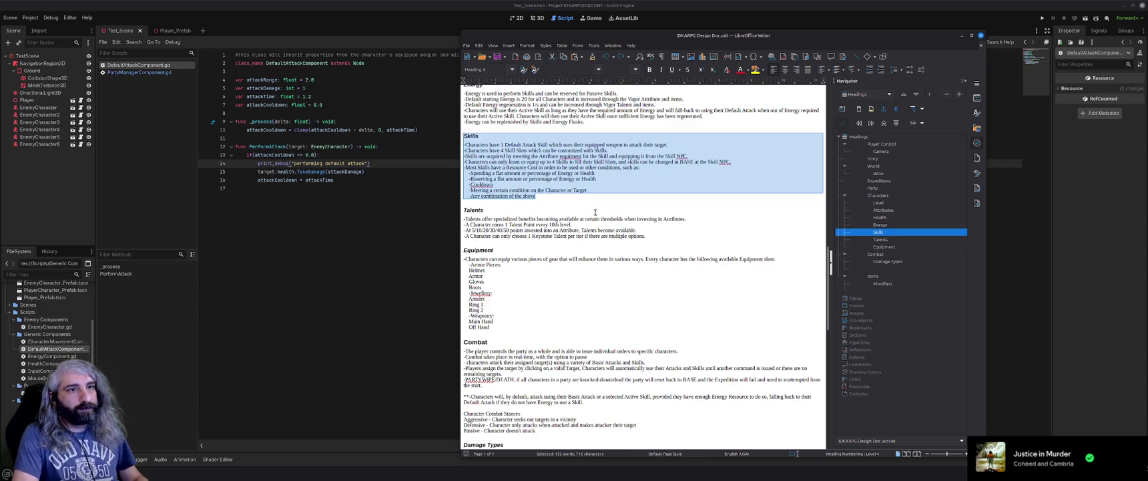
{"action": "scroll", "coordinate": [594, 212], "scroll_direction": "down", "scroll_amount": 7}
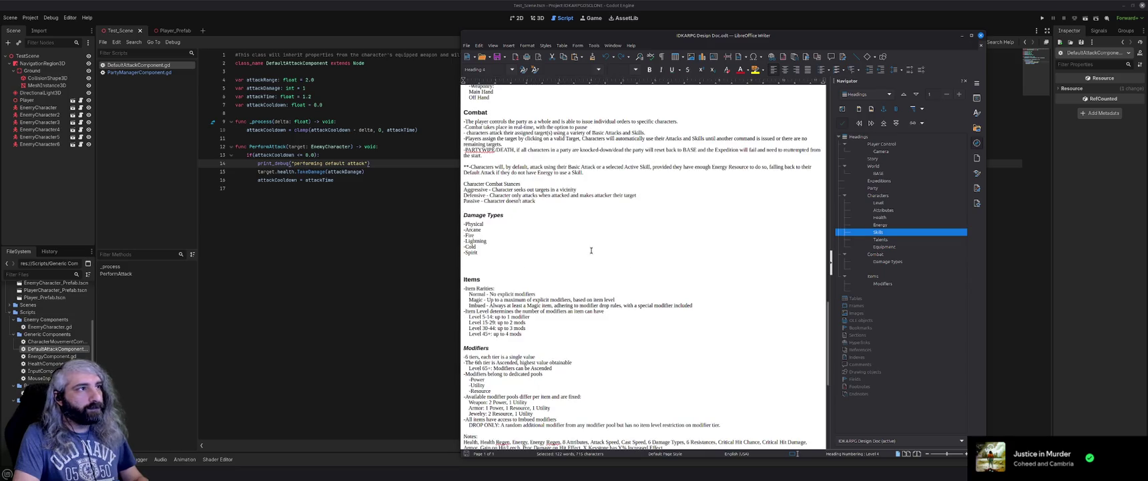
{"action": "scroll", "coordinate": [591, 251], "scroll_direction": "up", "scroll_amount": 2}
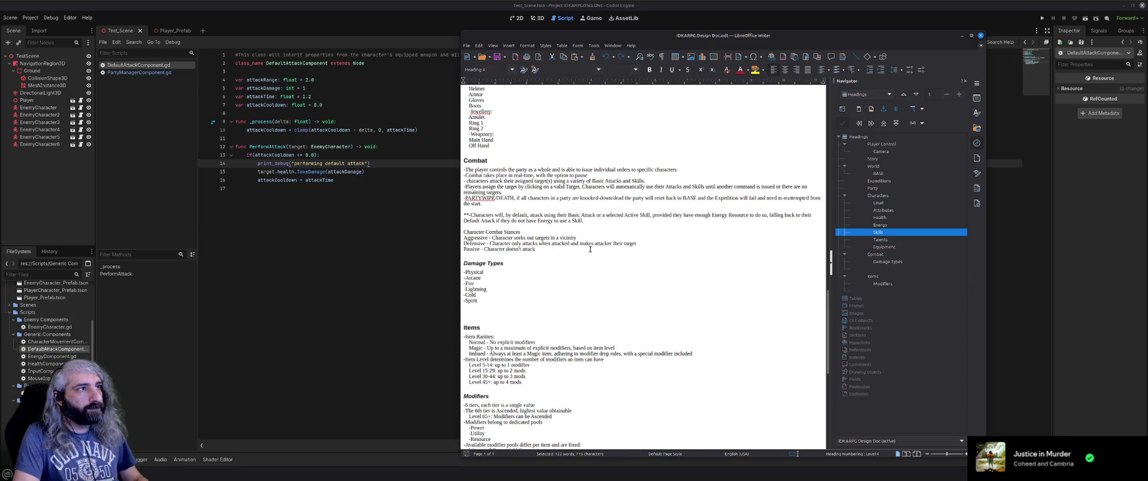
{"action": "scroll", "coordinate": [590, 249], "scroll_direction": "up", "scroll_amount": 6}
Return to the Skills section, then scroll down to the Equipment and Combat sections
{"action": "left_click", "coordinate": [599, 255]}
{"action": "scroll", "coordinate": [599, 255], "scroll_direction": "up", "scroll_amount": 2}
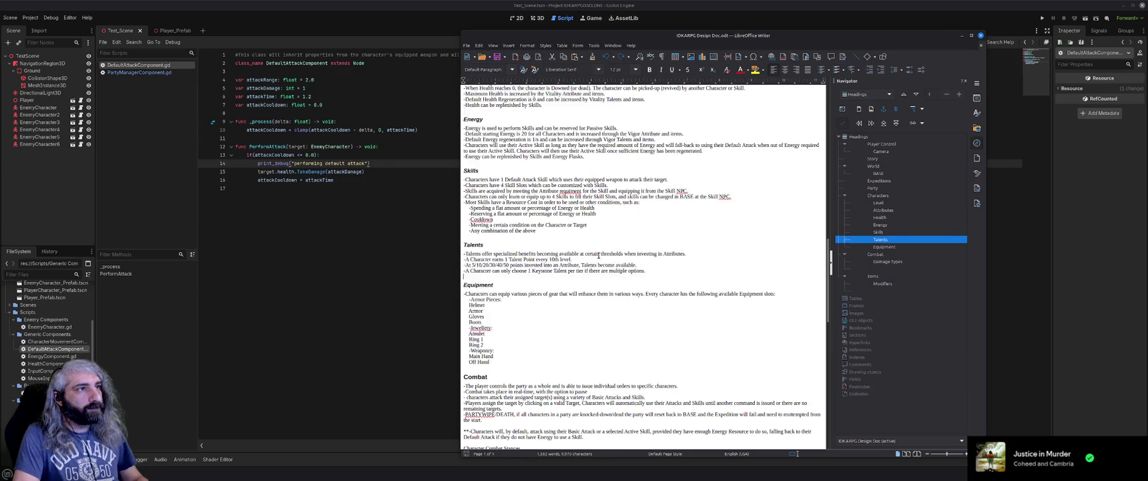
{"action": "scroll", "coordinate": [599, 255], "scroll_direction": "up", "scroll_amount": 1}
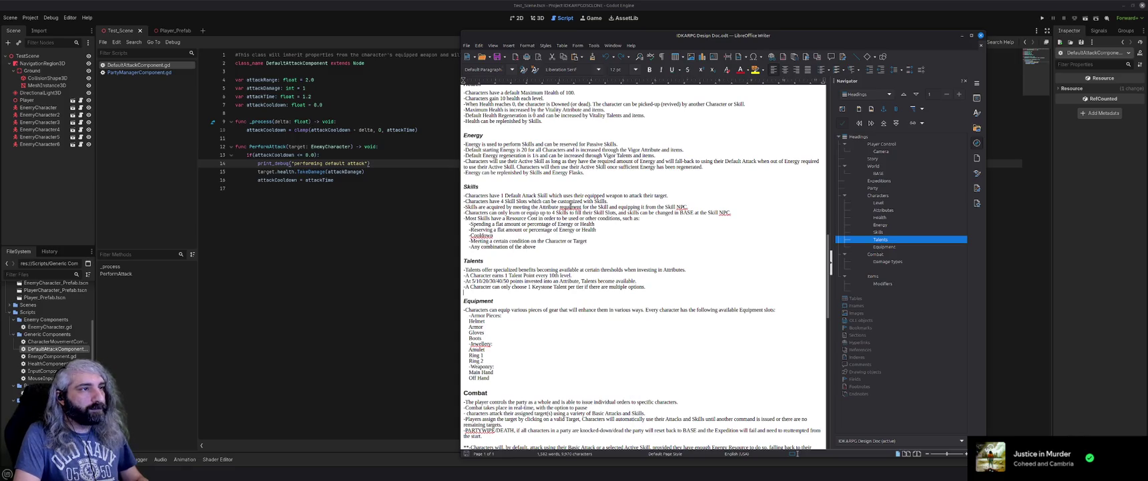
{"action": "left_click", "coordinate": [603, 212]}
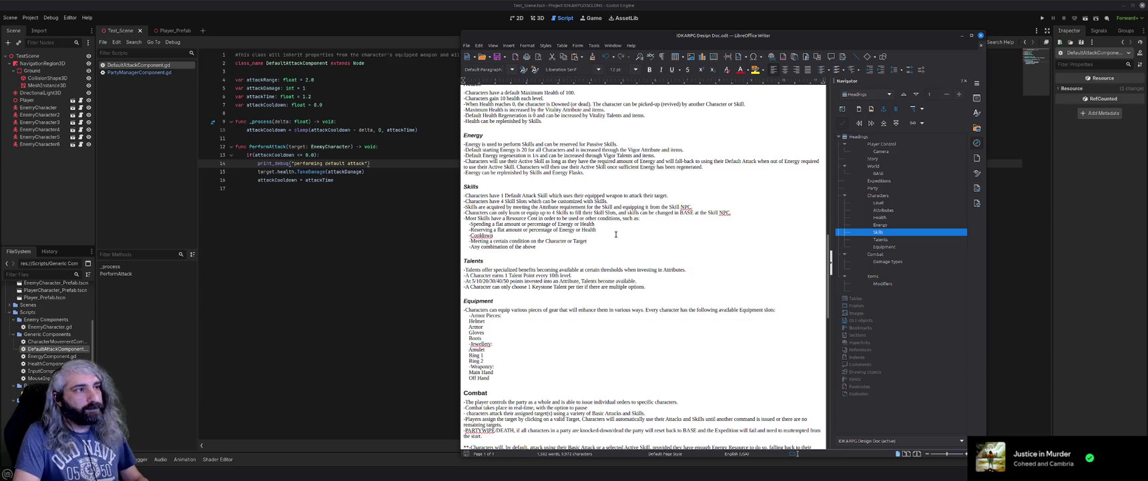
{"action": "scroll", "coordinate": [615, 234], "scroll_direction": "down", "scroll_amount": 1}
{"action": "scroll", "coordinate": [616, 235], "scroll_direction": "down", "scroll_amount": 3}
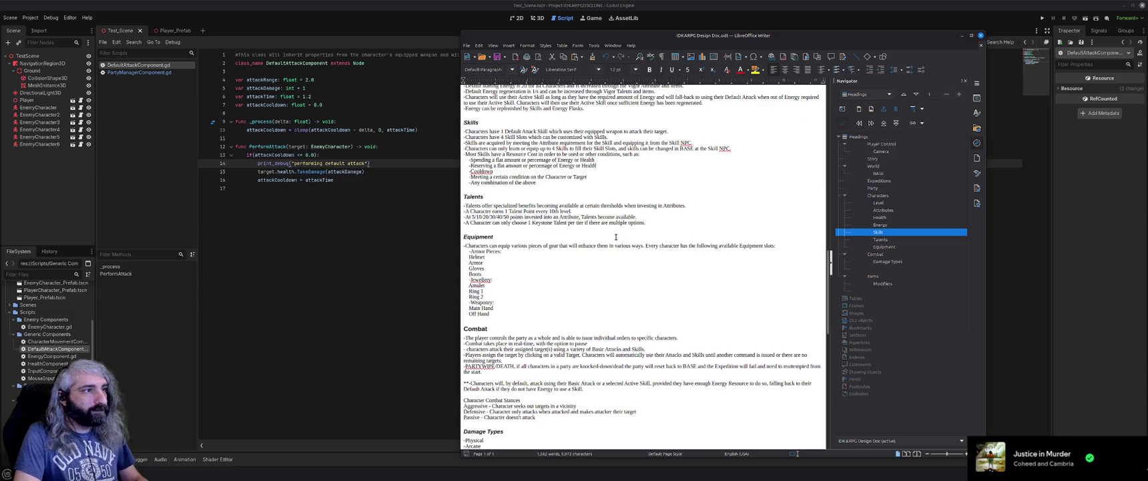
{"action": "scroll", "coordinate": [616, 236], "scroll_direction": "down", "scroll_amount": 1}
Indent the Helmet, Armor, Gloves and Boots lines one tab under their category
{"action": "left_click_drag", "start_coordinate": [469, 239], "coordinate": [486, 257]}
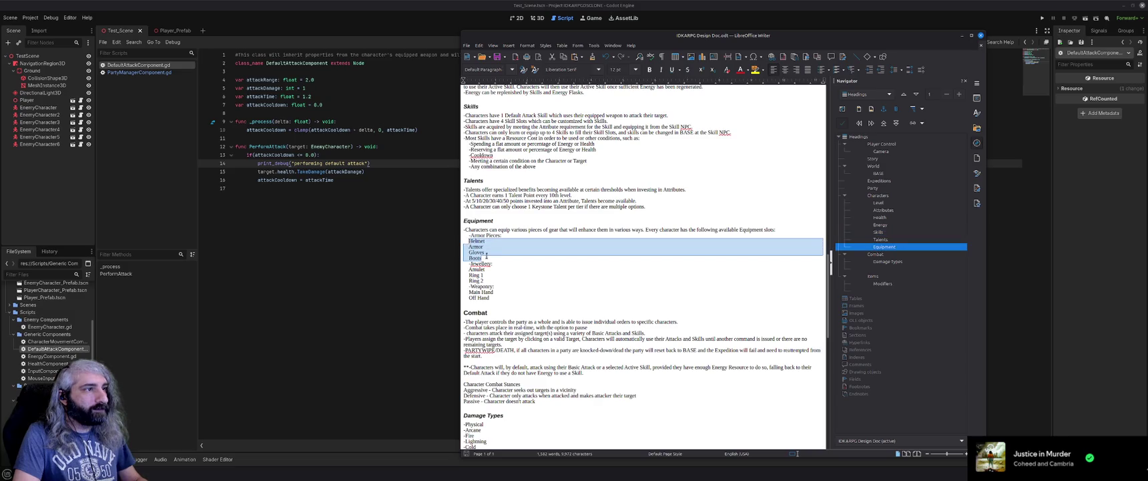
{"action": "key", "text": "Delete"}
{"action": "key", "text": "ctrl+z"}
{"action": "left_click", "coordinate": [482, 253]}
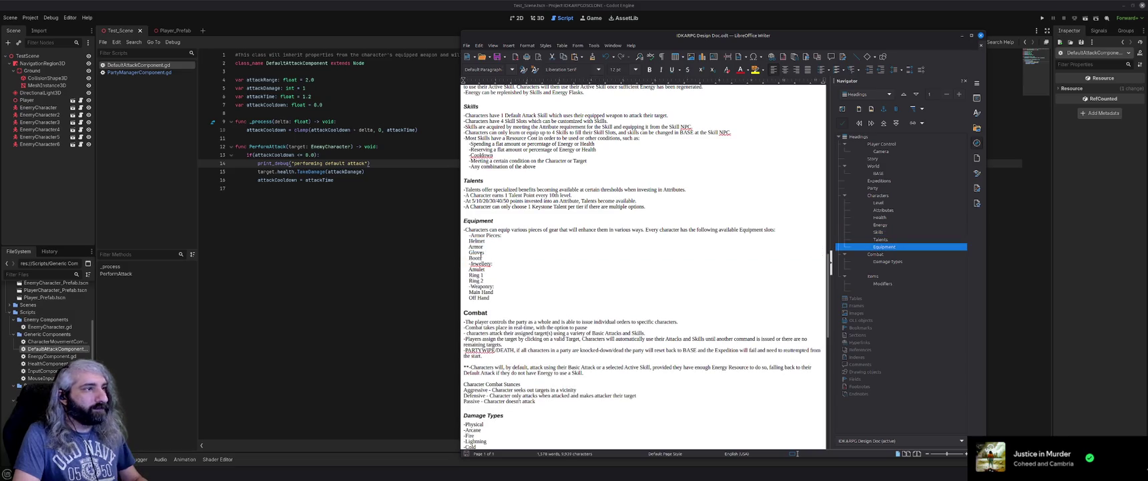
{"action": "key", "text": "Tab"}
{"action": "left_click", "coordinate": [469, 246]}
{"action": "key", "text": "Tab"}
{"action": "left_click", "coordinate": [469, 251]}
{"action": "key", "text": "Tab"}
{"action": "left_click", "coordinate": [468, 258]}
{"action": "key", "text": "Tab"}
Indent the Amulet, Ring 1, Ring 2, Main Hand and Off Hand lines one tab
{"action": "left_click", "coordinate": [469, 269]}
{"action": "key", "text": "Tab"}
{"action": "left_click", "coordinate": [469, 274]}
{"action": "key", "text": "Tab"}
{"action": "left_click", "coordinate": [468, 280]}
{"action": "key", "text": "Tab"}
{"action": "left_click", "coordinate": [468, 292]}
{"action": "key", "text": "Tab"}
{"action": "left_click", "coordinate": [469, 297]}
{"action": "key", "text": "Tab"}
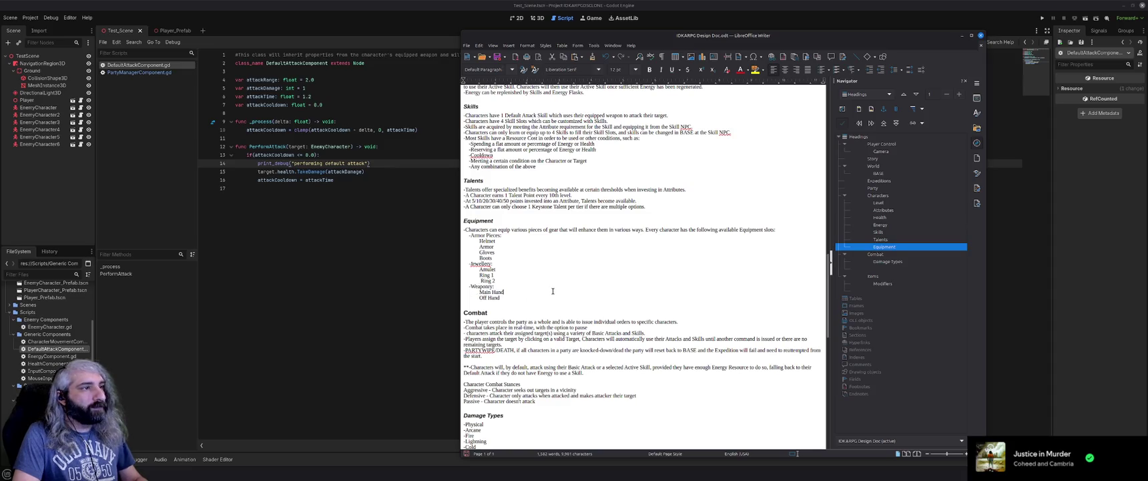
Correct Jewellery to Jewelry using the spelling suggestion and save the document
{"action": "right_click", "coordinate": [481, 265]}
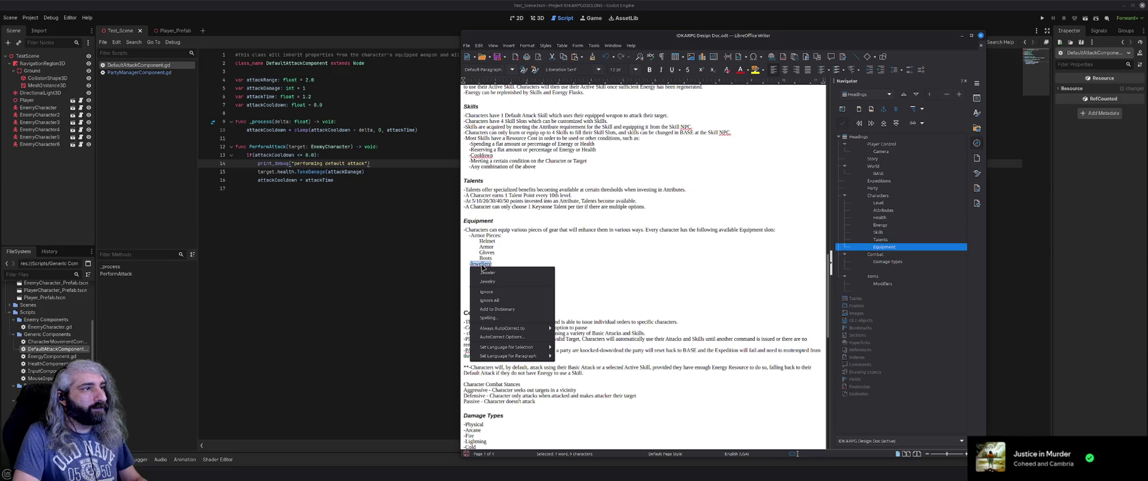
{"action": "left_click", "coordinate": [487, 281]}
{"action": "key", "text": "ctrl+s"}
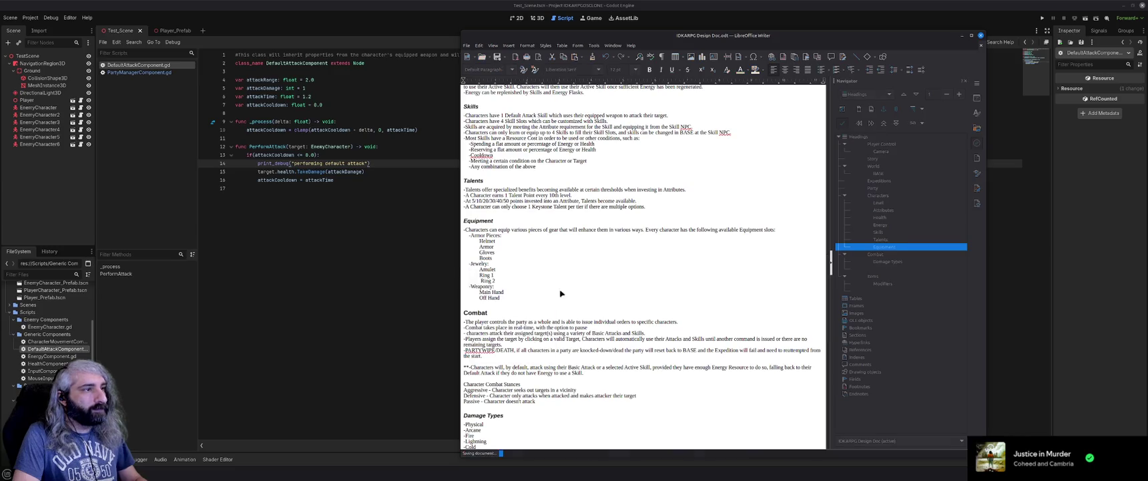
{"action": "scroll", "coordinate": [560, 291], "scroll_direction": "down", "scroll_amount": 1}
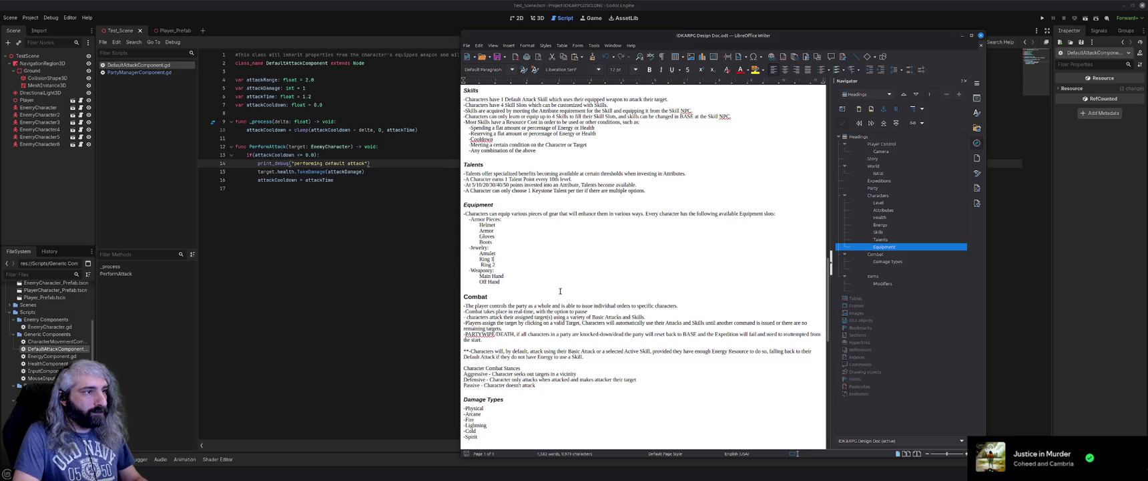
{"action": "scroll", "coordinate": [560, 291], "scroll_direction": "up", "scroll_amount": 3}
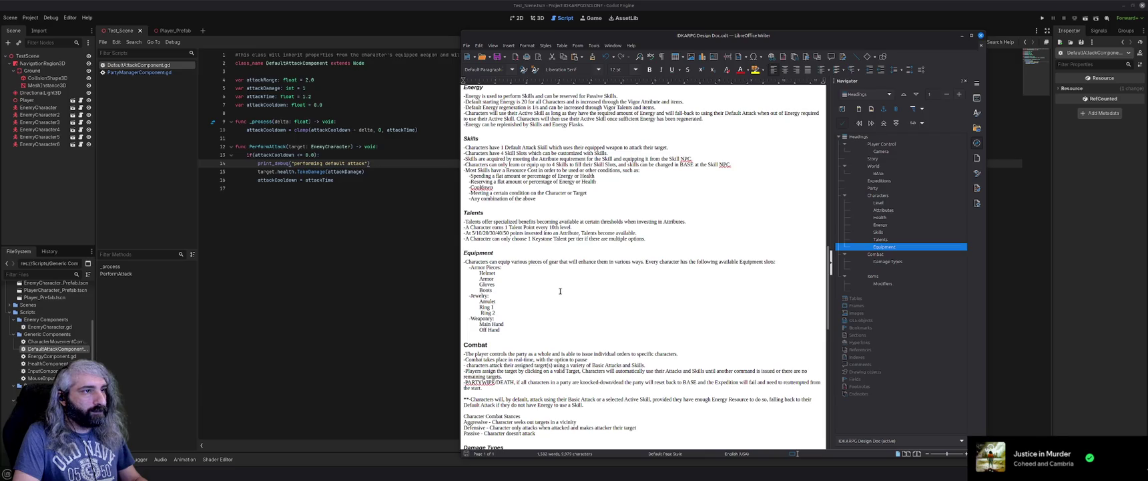
{"action": "scroll", "coordinate": [560, 291], "scroll_direction": "down", "scroll_amount": 4}
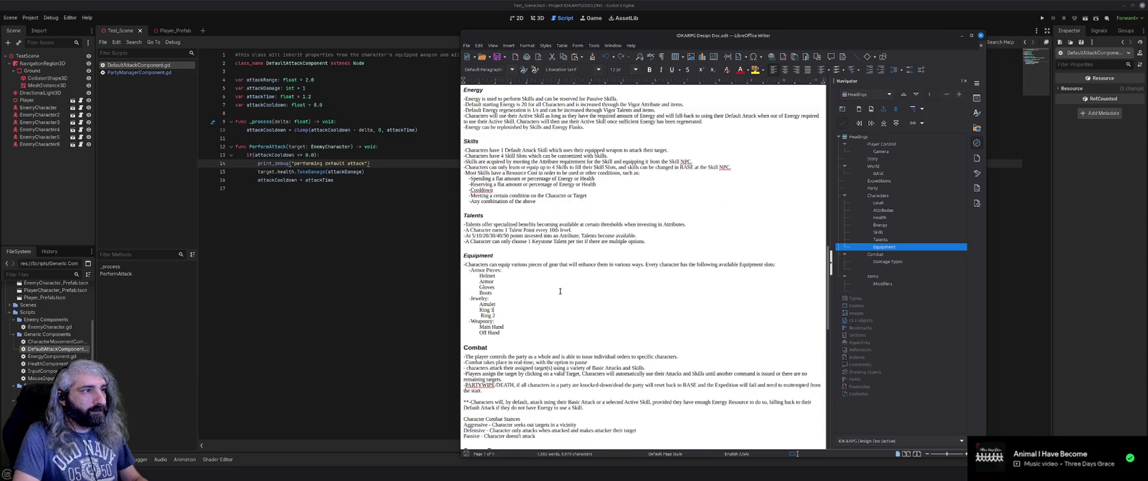
{"action": "scroll", "coordinate": [561, 291], "scroll_direction": "down", "scroll_amount": 9}
Delete the blank line above Items and save the document
{"action": "left_click", "coordinate": [537, 291]}
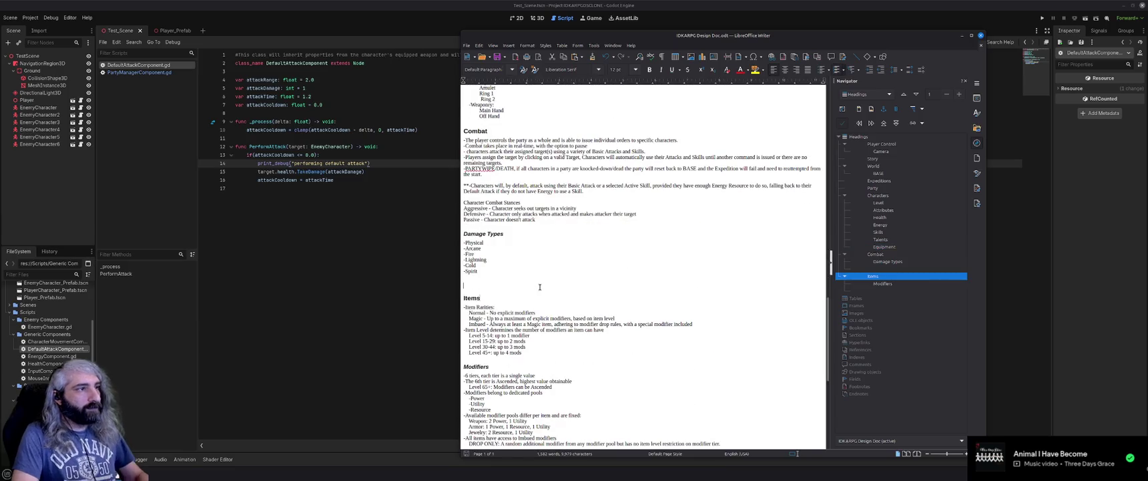
{"action": "key", "text": "BackSpace"}
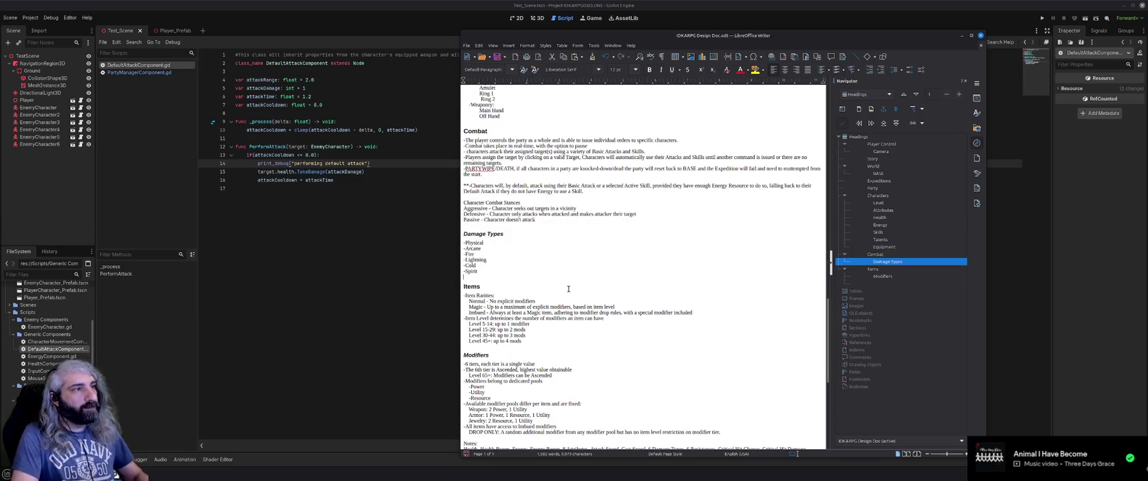
{"action": "key", "text": "ctrl+s"}
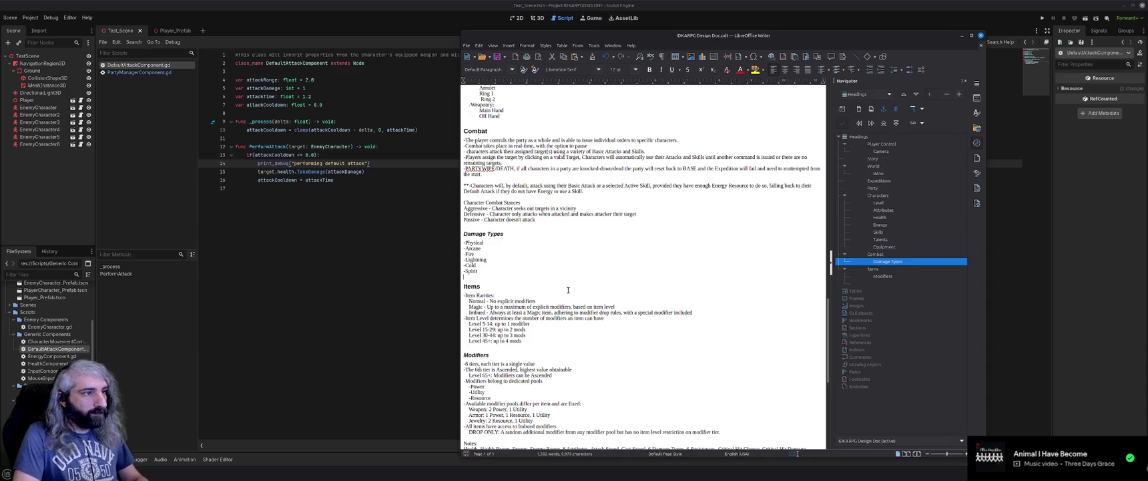
{"action": "scroll", "coordinate": [568, 290], "scroll_direction": "down", "scroll_amount": 3}
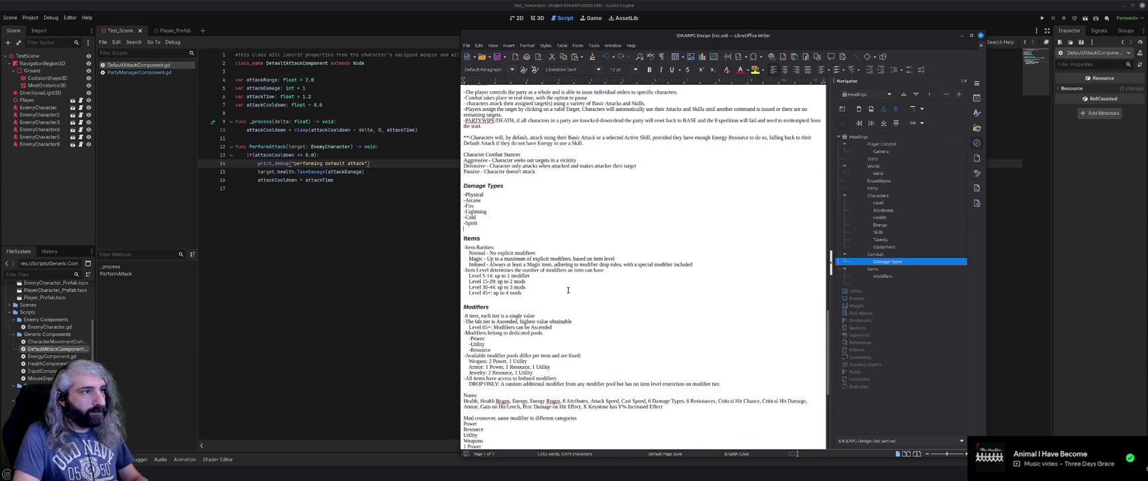
{"action": "scroll", "coordinate": [568, 290], "scroll_direction": "down", "scroll_amount": 2}
{"action": "scroll", "coordinate": [568, 290], "scroll_direction": "down", "scroll_amount": 3}
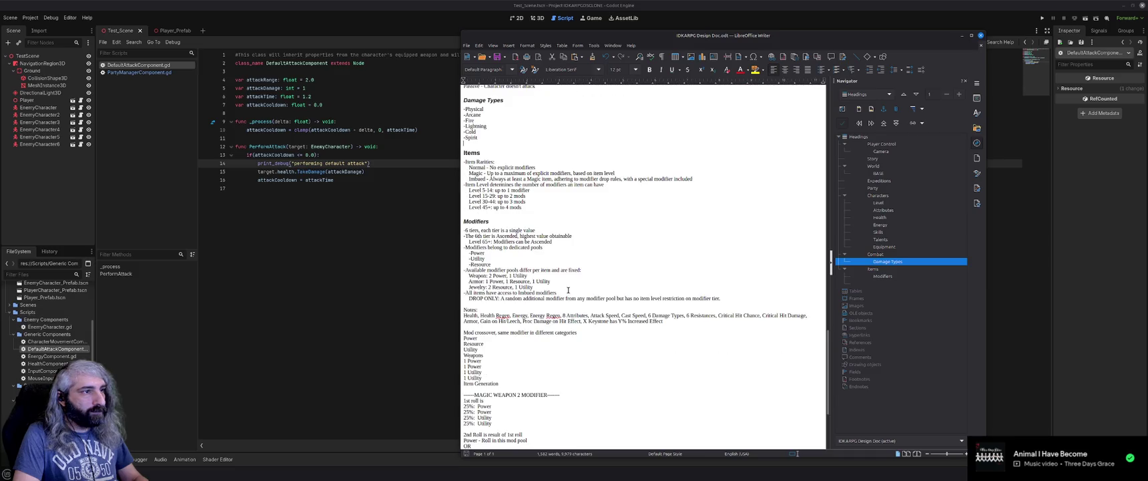
{"action": "scroll", "coordinate": [568, 290], "scroll_direction": "down", "scroll_amount": 2}
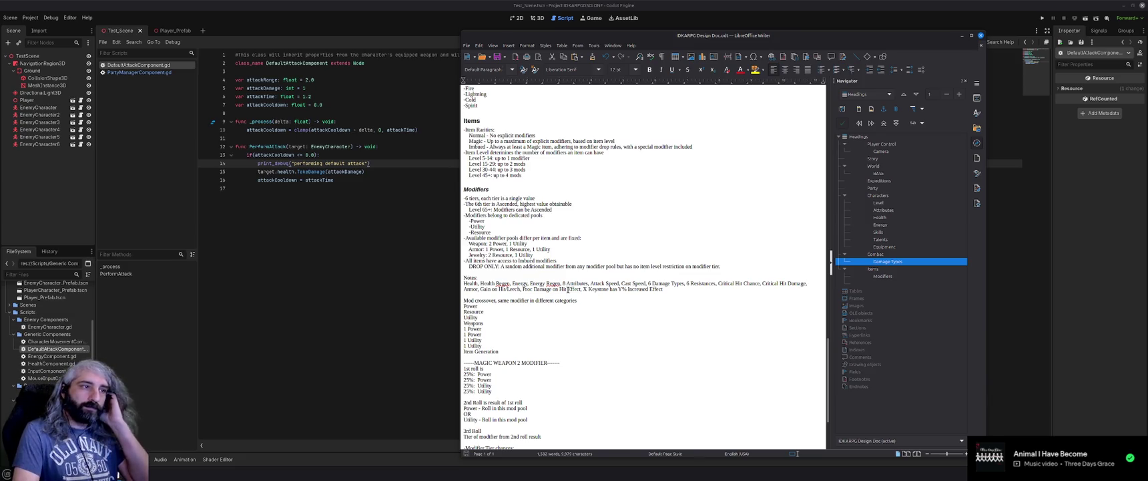
{"action": "scroll", "coordinate": [568, 290], "scroll_direction": "down", "scroll_amount": 7}
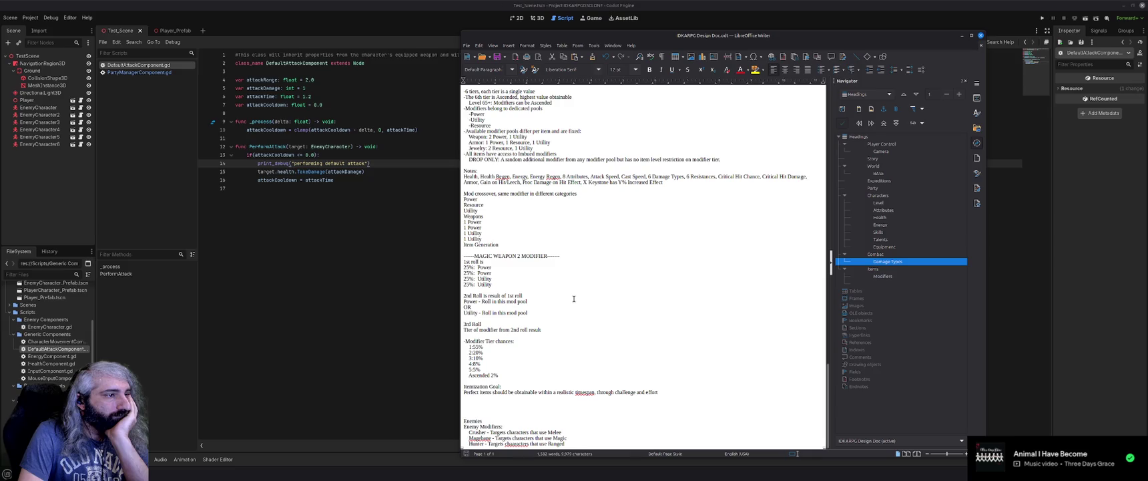
{"action": "scroll", "coordinate": [573, 299], "scroll_direction": "up", "scroll_amount": 3}
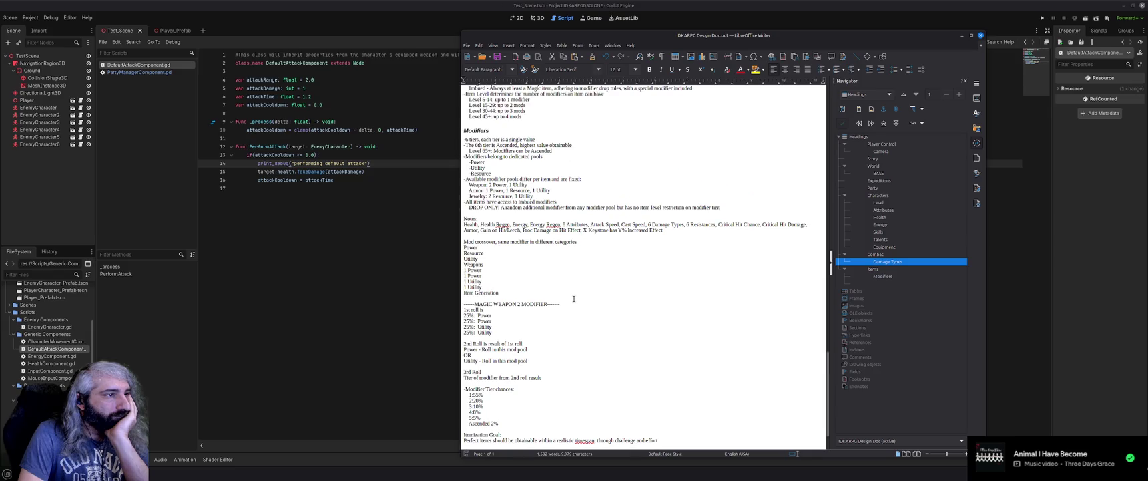
{"action": "scroll", "coordinate": [574, 298], "scroll_direction": "up", "scroll_amount": 10}
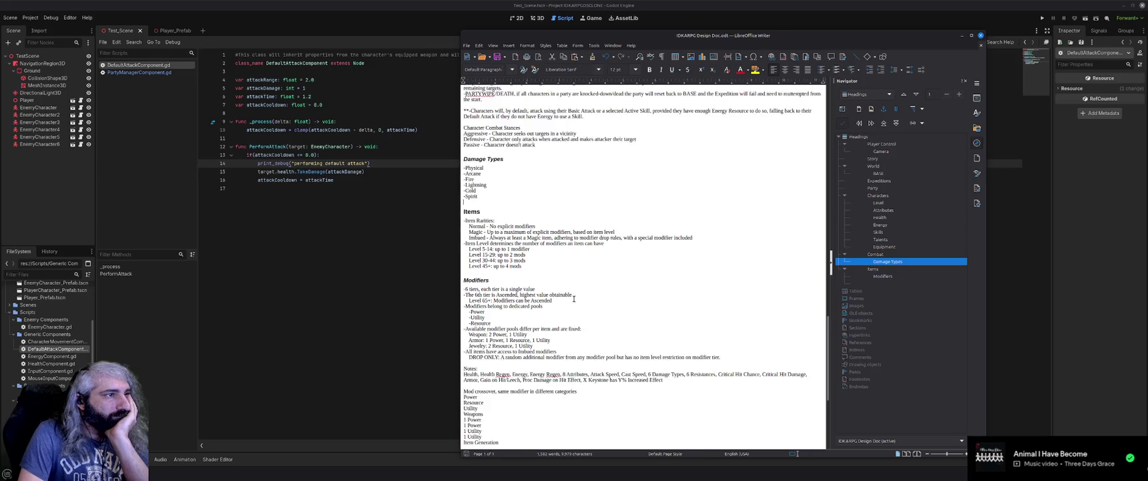
{"action": "scroll", "coordinate": [573, 298], "scroll_direction": "up", "scroll_amount": 11}
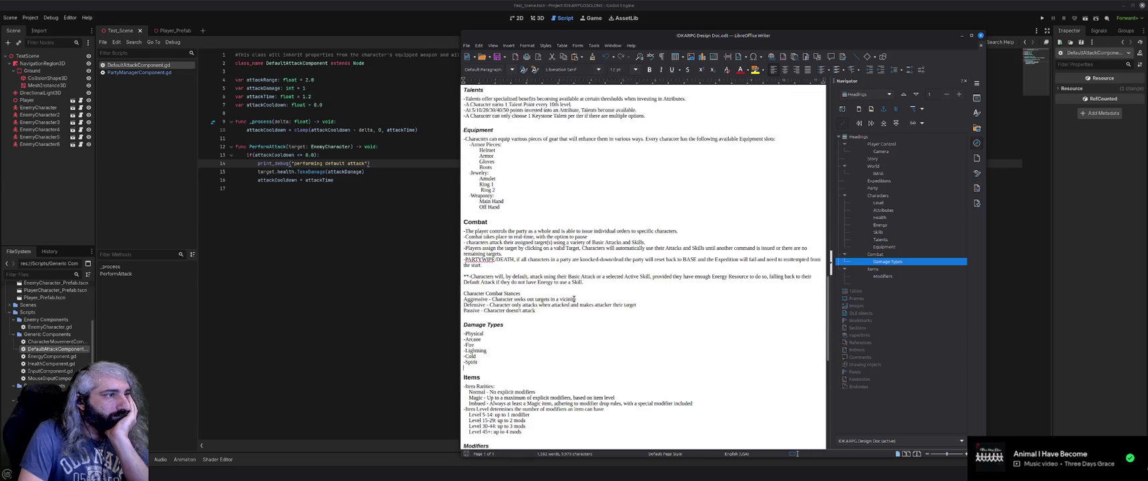
{"action": "scroll", "coordinate": [573, 298], "scroll_direction": "up", "scroll_amount": 11}
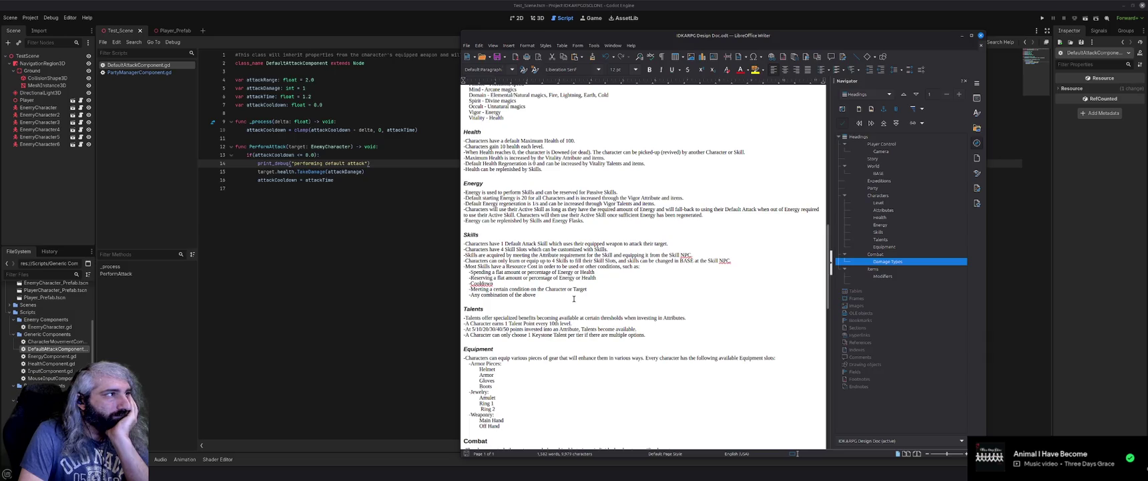
{"action": "scroll", "coordinate": [573, 299], "scroll_direction": "up", "scroll_amount": 1}
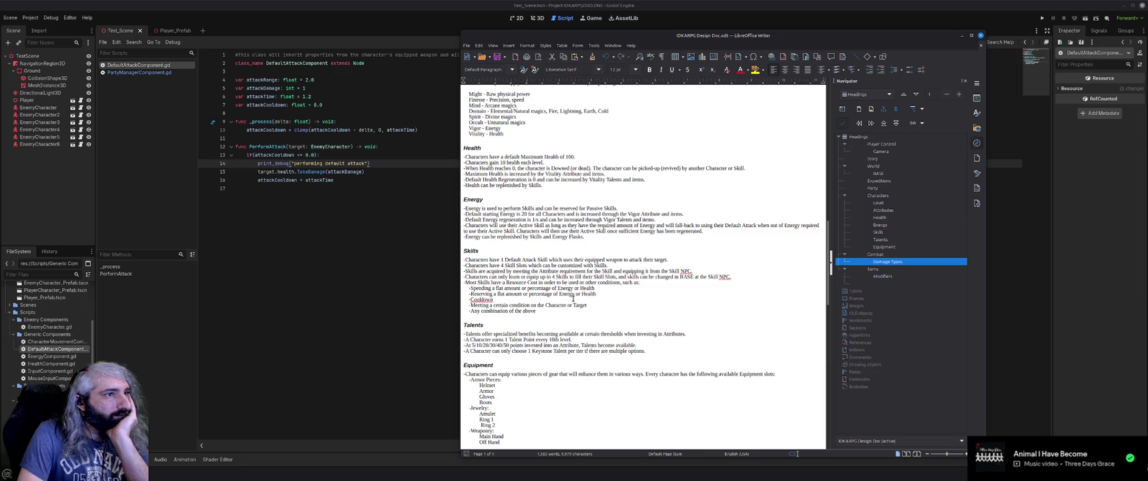
{"action": "scroll", "coordinate": [572, 299], "scroll_direction": "up", "scroll_amount": 3}
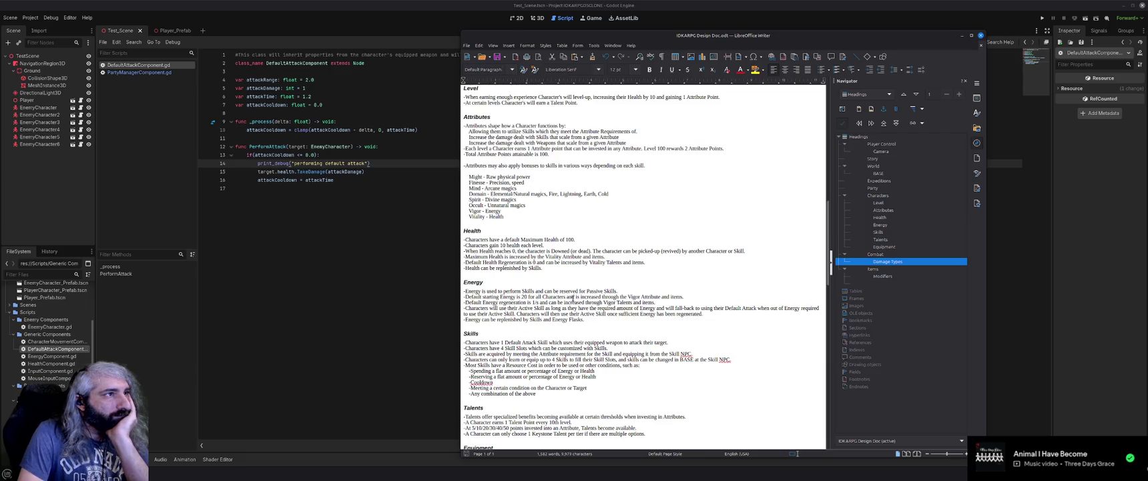
{"action": "scroll", "coordinate": [573, 299], "scroll_direction": "up", "scroll_amount": 6}
{"action": "scroll", "coordinate": [573, 298], "scroll_direction": "up", "scroll_amount": 5}
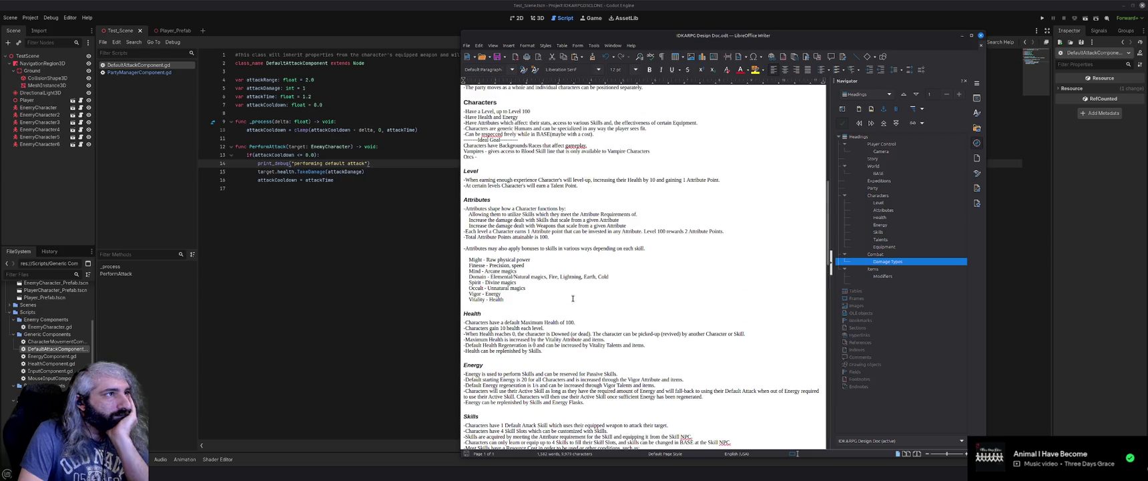
{"action": "scroll", "coordinate": [573, 298], "scroll_direction": "up", "scroll_amount": 2}
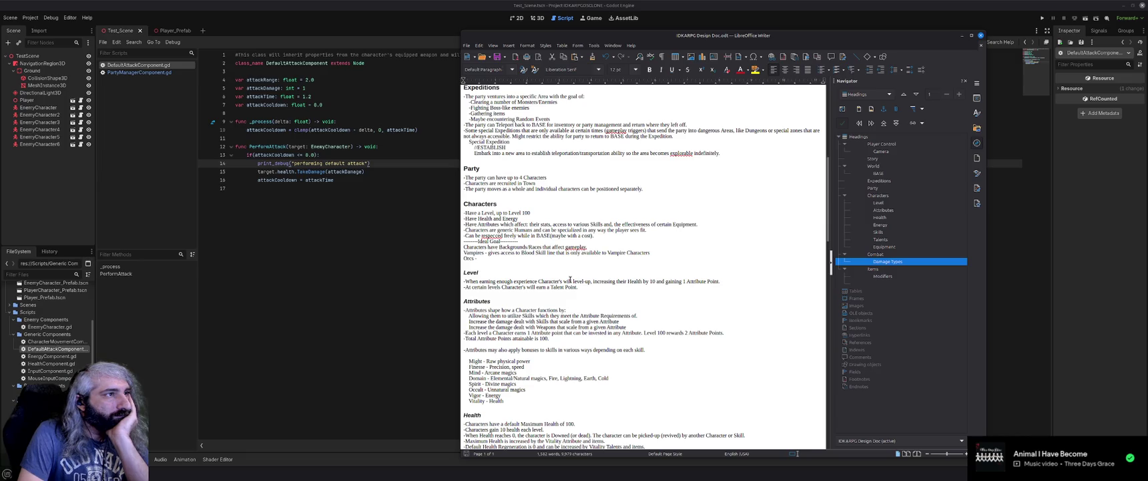
{"action": "scroll", "coordinate": [570, 280], "scroll_direction": "up", "scroll_amount": 1}
{"action": "scroll", "coordinate": [570, 280], "scroll_direction": "up", "scroll_amount": 1}
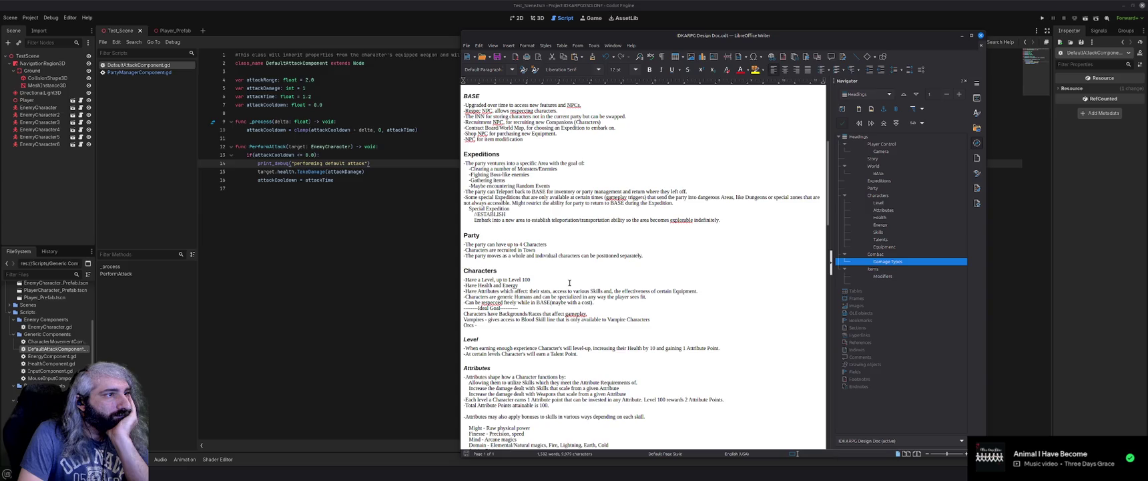
{"action": "scroll", "coordinate": [570, 282], "scroll_direction": "up", "scroll_amount": 1}
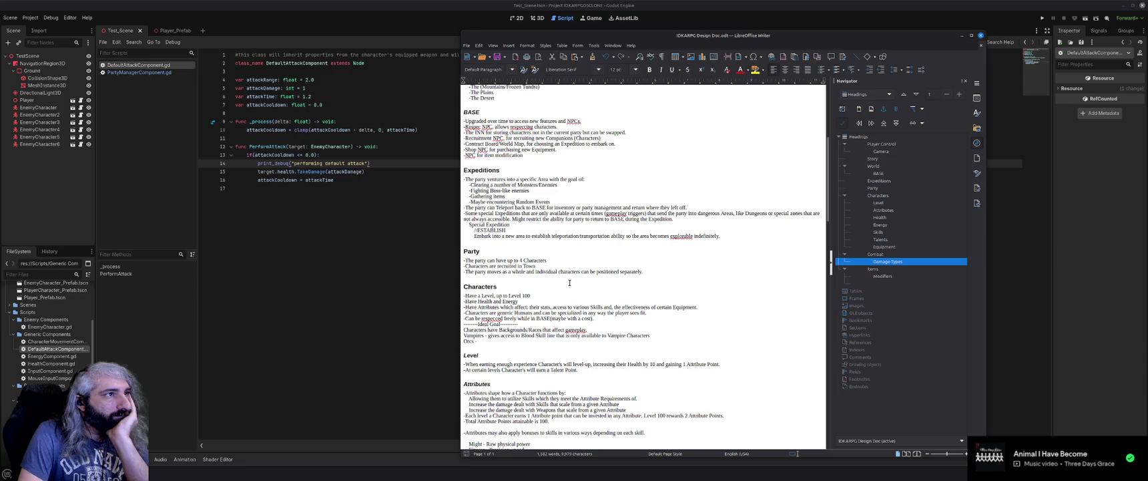
{"action": "scroll", "coordinate": [569, 283], "scroll_direction": "up", "scroll_amount": 1}
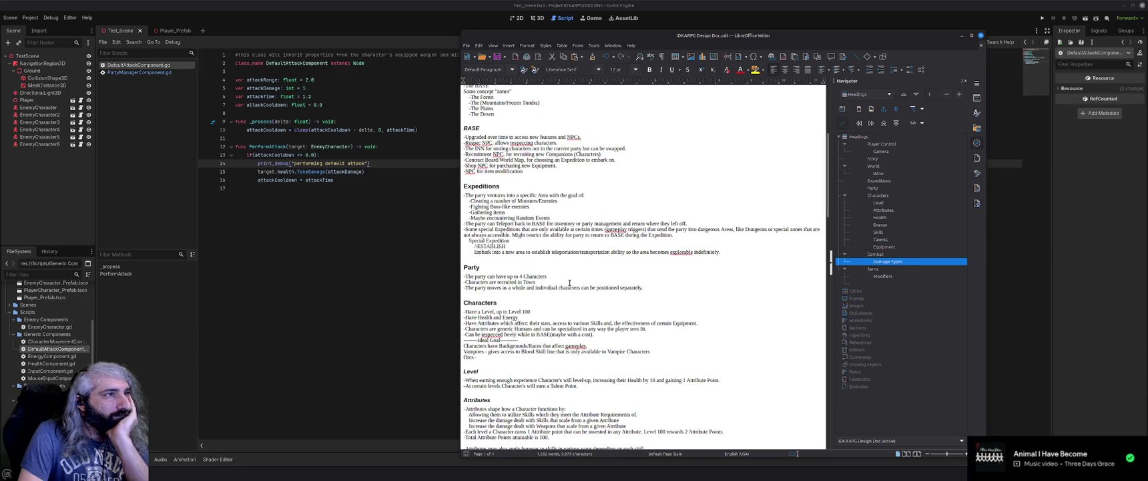
{"action": "scroll", "coordinate": [569, 282], "scroll_direction": "up", "scroll_amount": 1}
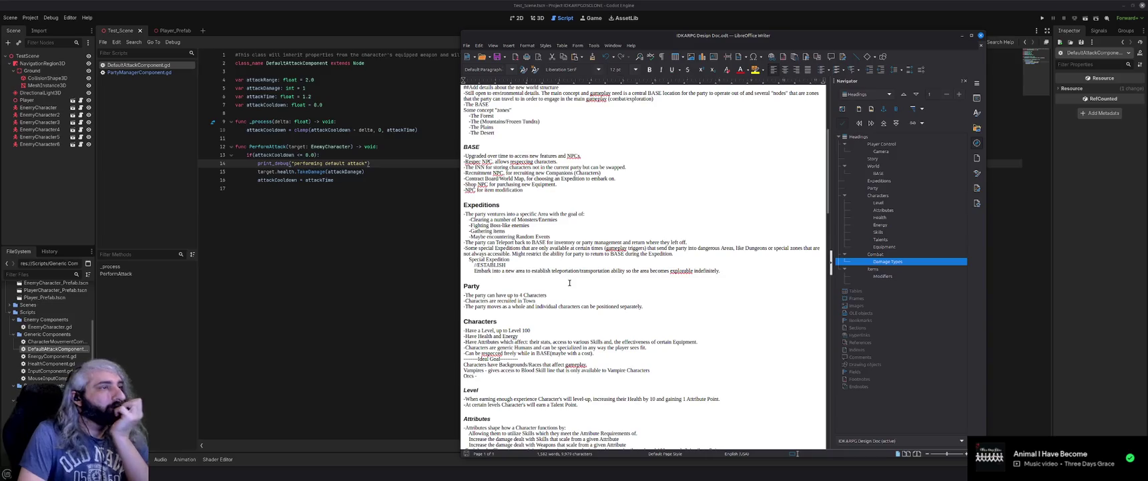
{"action": "scroll", "coordinate": [570, 282], "scroll_direction": "up", "scroll_amount": 1}
{"action": "scroll", "coordinate": [570, 282], "scroll_direction": "up", "scroll_amount": 1}
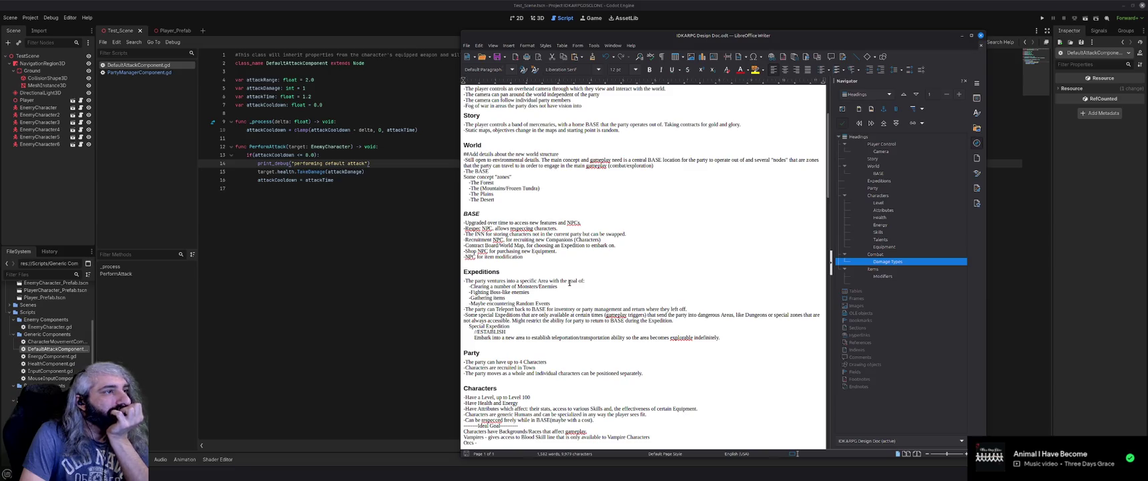
{"action": "scroll", "coordinate": [569, 283], "scroll_direction": "down", "scroll_amount": 2}
{"action": "scroll", "coordinate": [570, 282], "scroll_direction": "down", "scroll_amount": 6}
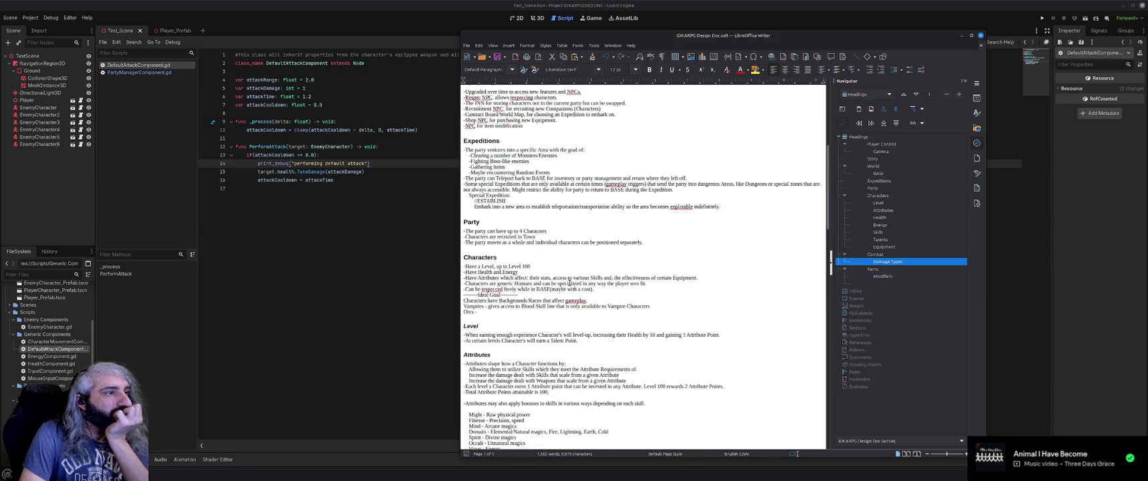
{"action": "scroll", "coordinate": [569, 283], "scroll_direction": "down", "scroll_amount": 2}
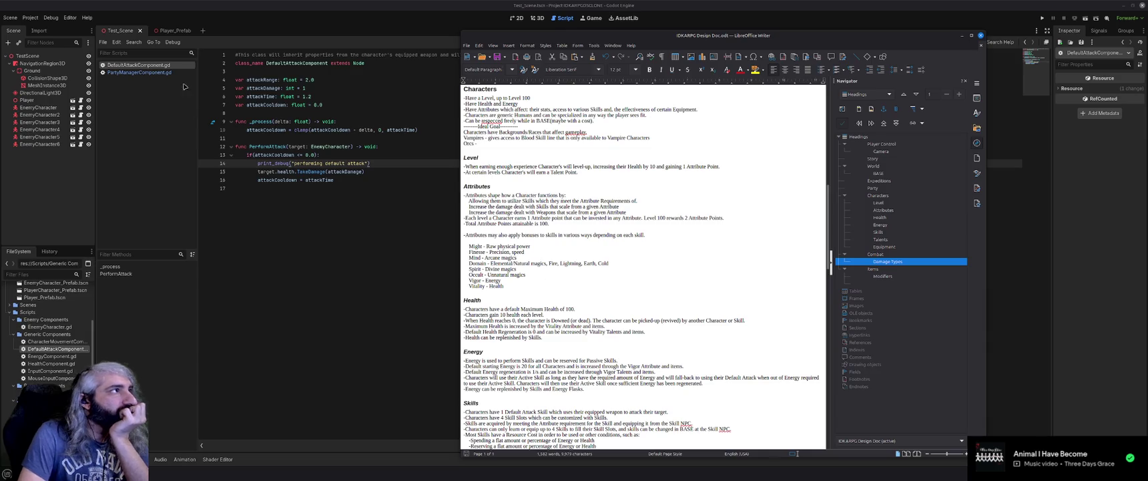
{"action": "left_click", "coordinate": [171, 30]}
Open PlayerCharacter_Prefab.tscn in its own scene tab
{"action": "left_click", "coordinate": [60, 173]}
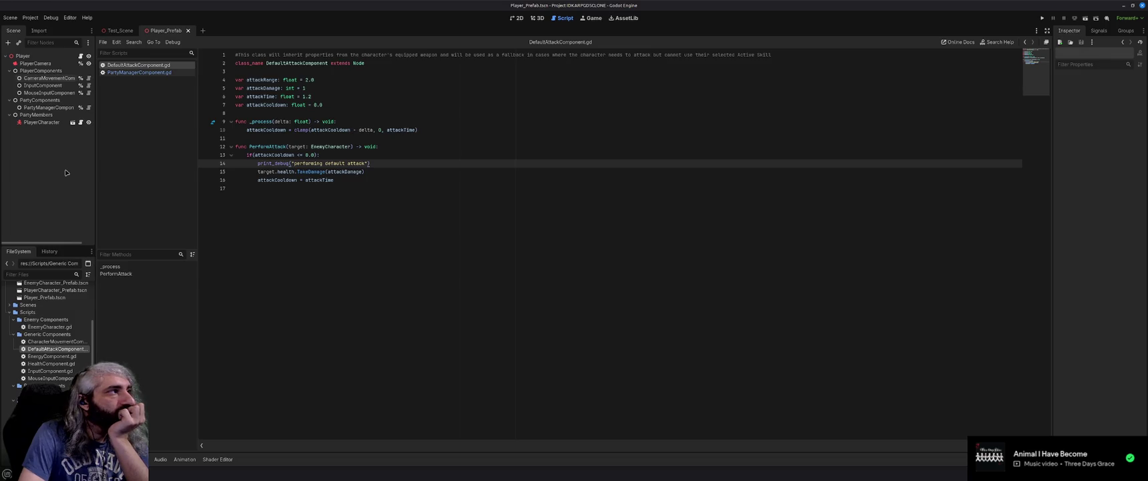
{"action": "left_click", "coordinate": [73, 122]}
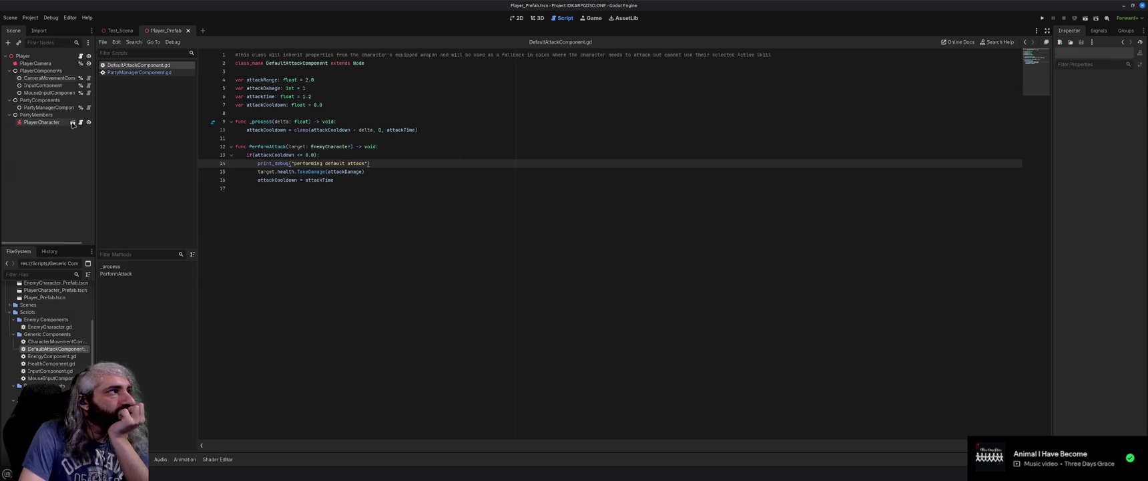
{"action": "left_click", "coordinate": [44, 182]}
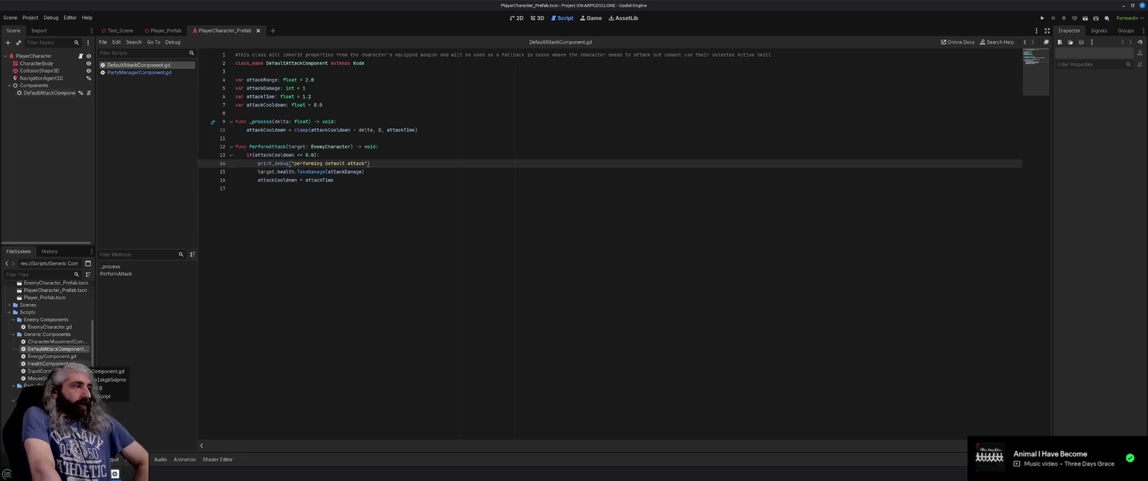
Collapse the Art and Prefabs folders in the FileSystem dock
{"action": "scroll", "coordinate": [73, 365], "scroll_direction": "up", "scroll_amount": 3}
{"action": "left_click", "coordinate": [10, 302]}
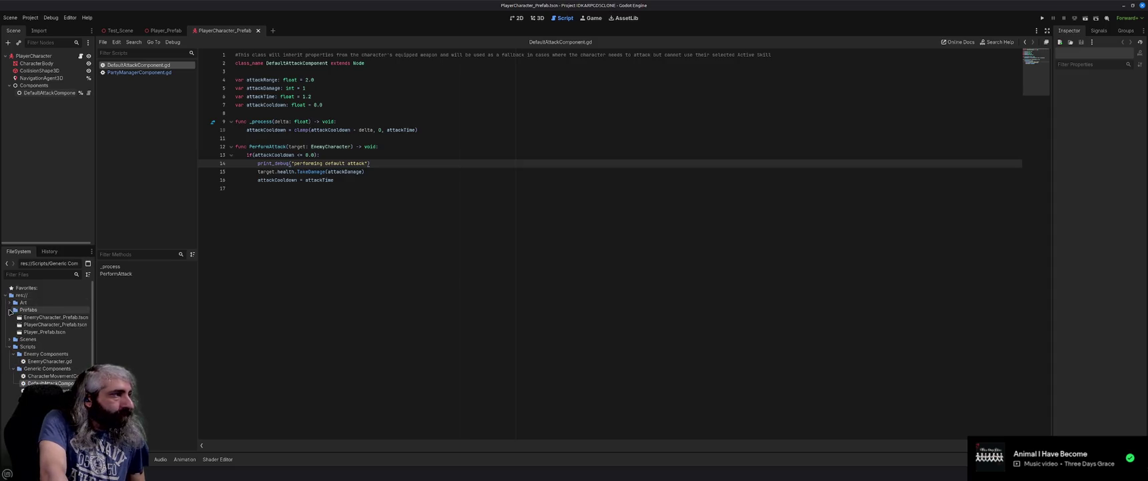
{"action": "left_click", "coordinate": [9, 309]}
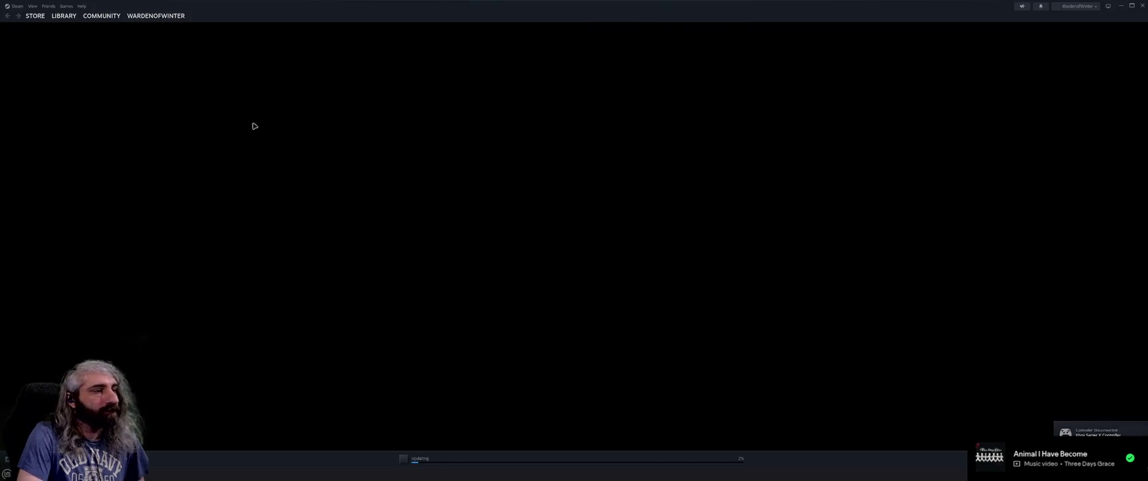
Filter the Steam wishlist by name for Pacific Drive and open its store page
{"action": "left_click", "coordinate": [37, 16]}
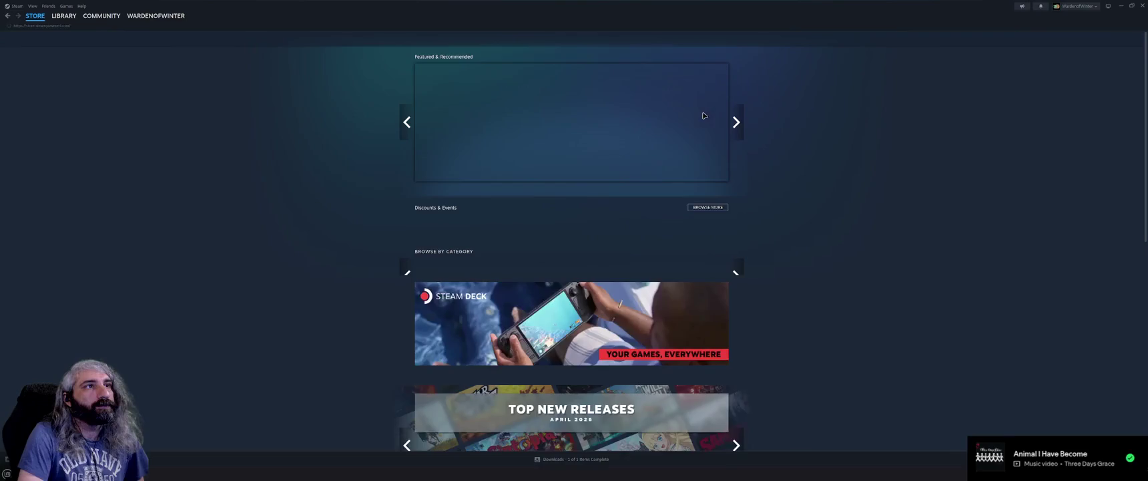
{"action": "left_click", "coordinate": [755, 39]}
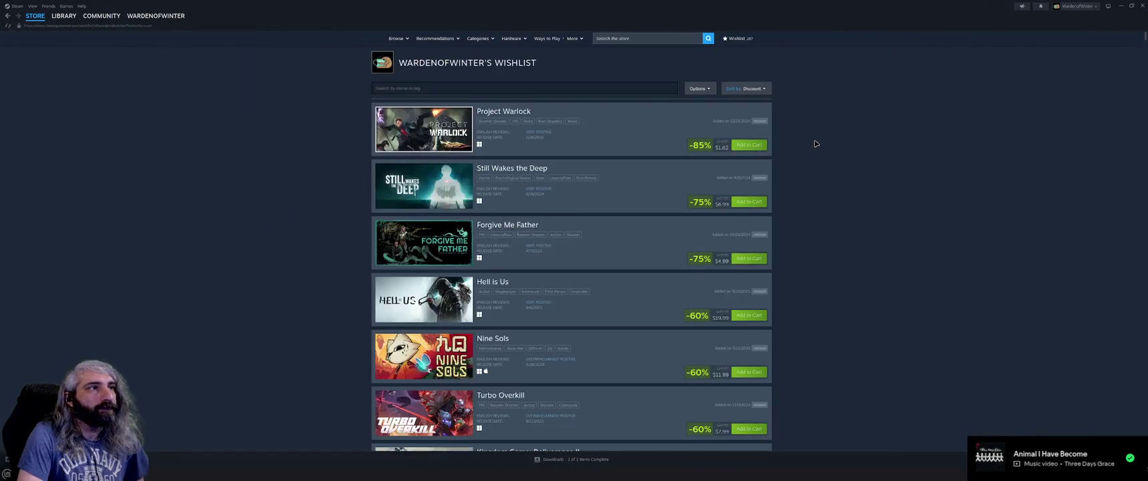
{"action": "left_click", "coordinate": [497, 87]}
{"action": "type", "text": "sacific"}
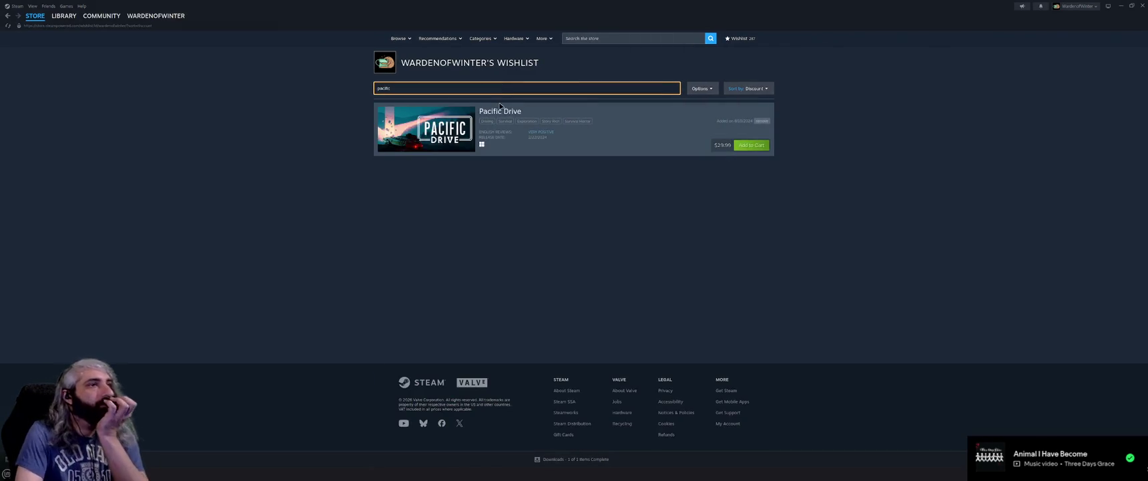
{"action": "left_click", "coordinate": [527, 123]}
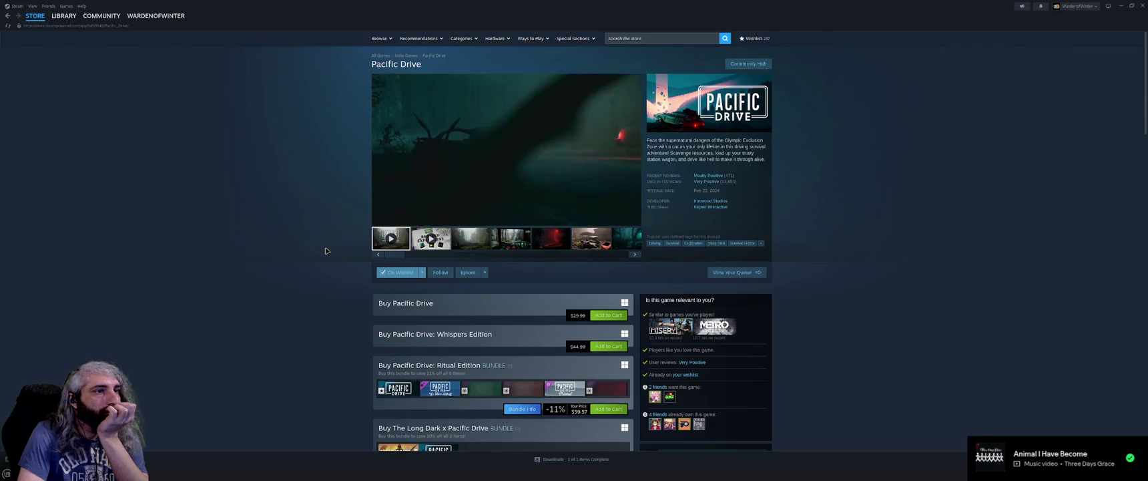
Scroll down the Pacific Drive page and expand the Whispers Edition description with READ MORE
{"action": "scroll", "coordinate": [326, 250], "scroll_direction": "down", "scroll_amount": 3}
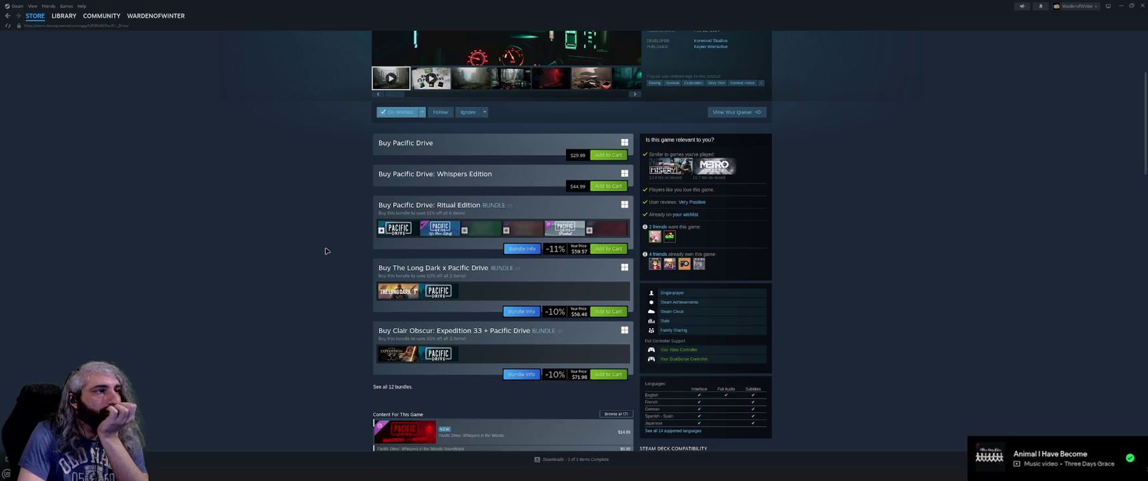
{"action": "scroll", "coordinate": [326, 250], "scroll_direction": "down", "scroll_amount": 4}
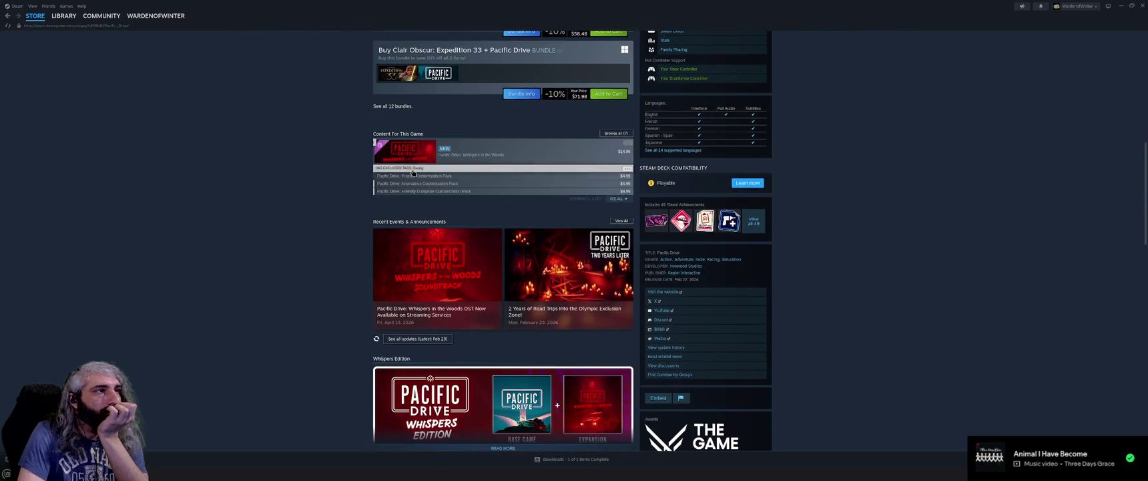
{"action": "mouse_move", "coordinate": [413, 172]}
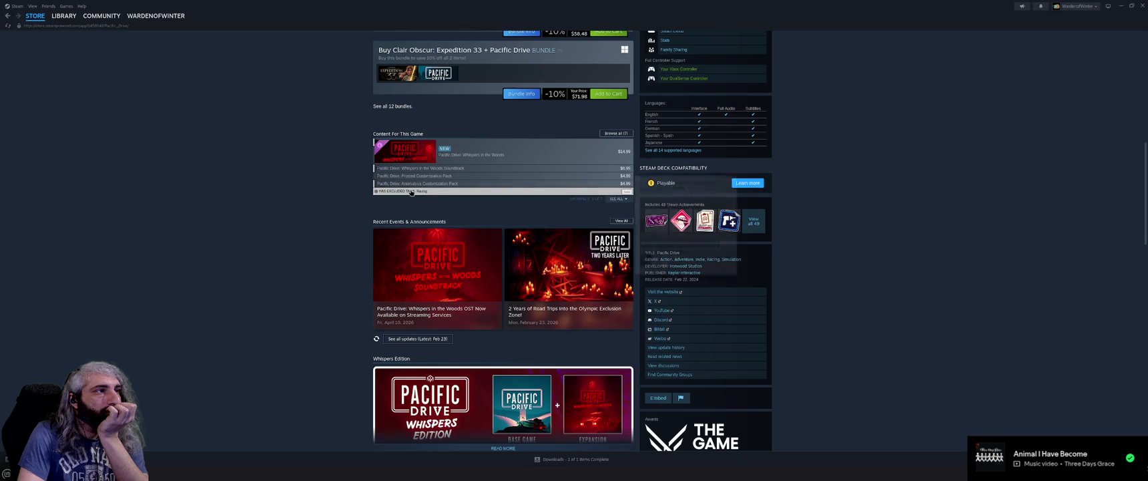
{"action": "scroll", "coordinate": [309, 233], "scroll_direction": "up", "scroll_amount": 10}
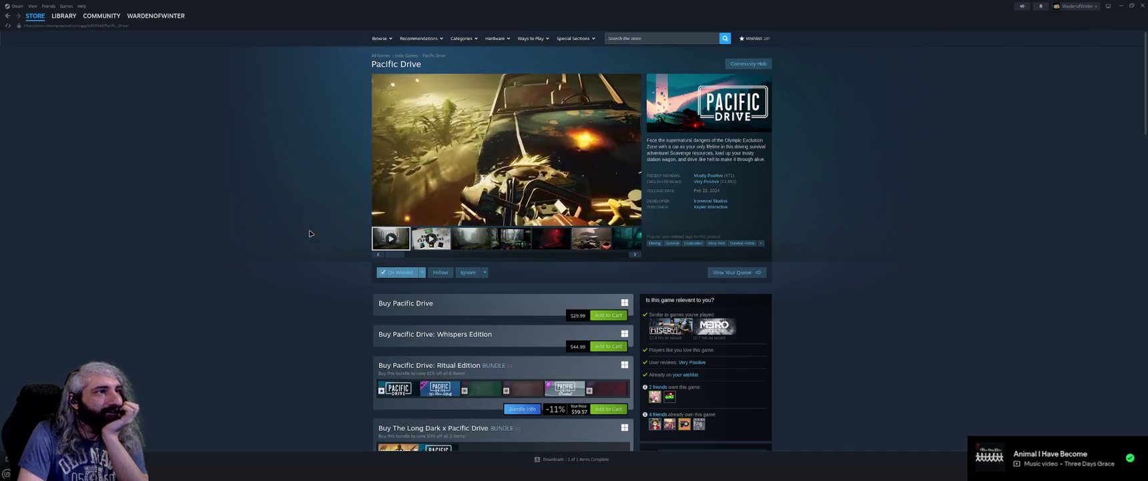
{"action": "scroll", "coordinate": [310, 233], "scroll_direction": "down", "scroll_amount": 3}
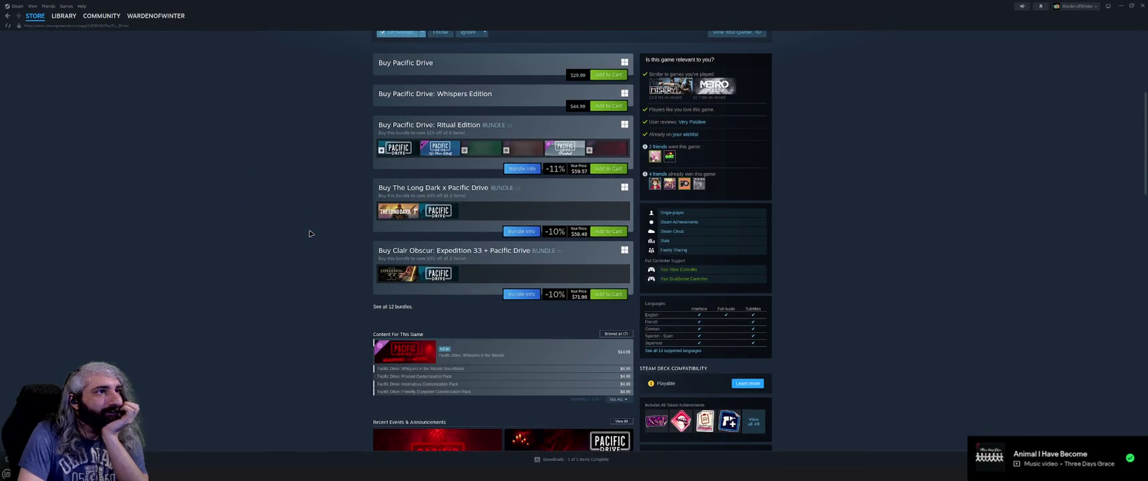
{"action": "scroll", "coordinate": [310, 233], "scroll_direction": "down", "scroll_amount": 1}
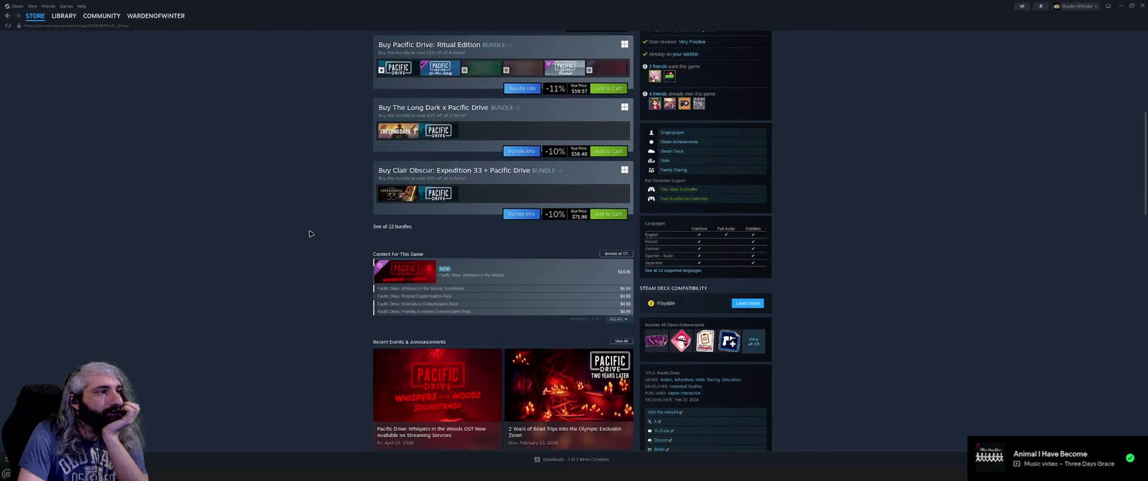
{"action": "scroll", "coordinate": [310, 233], "scroll_direction": "down", "scroll_amount": 1}
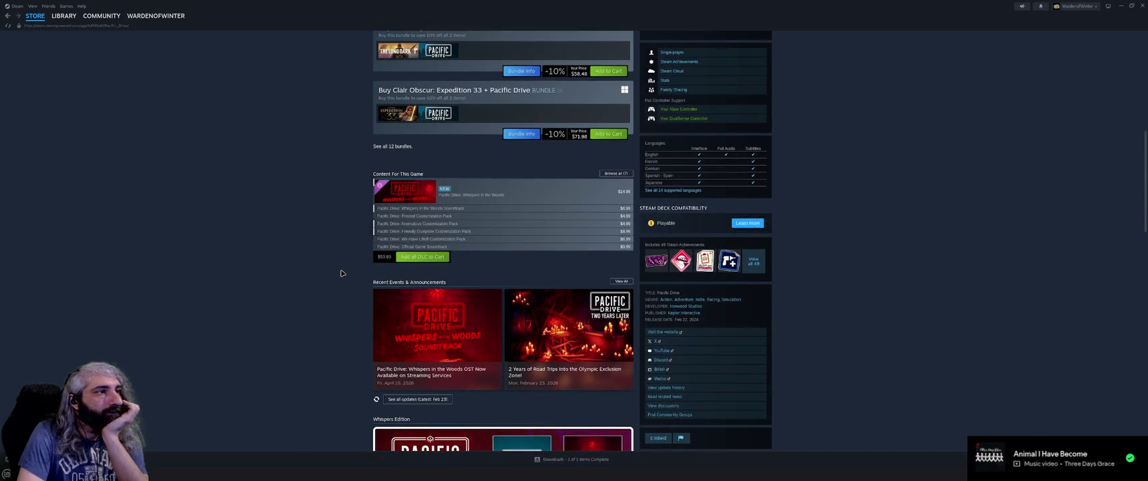
{"action": "scroll", "coordinate": [341, 273], "scroll_direction": "down", "scroll_amount": 1}
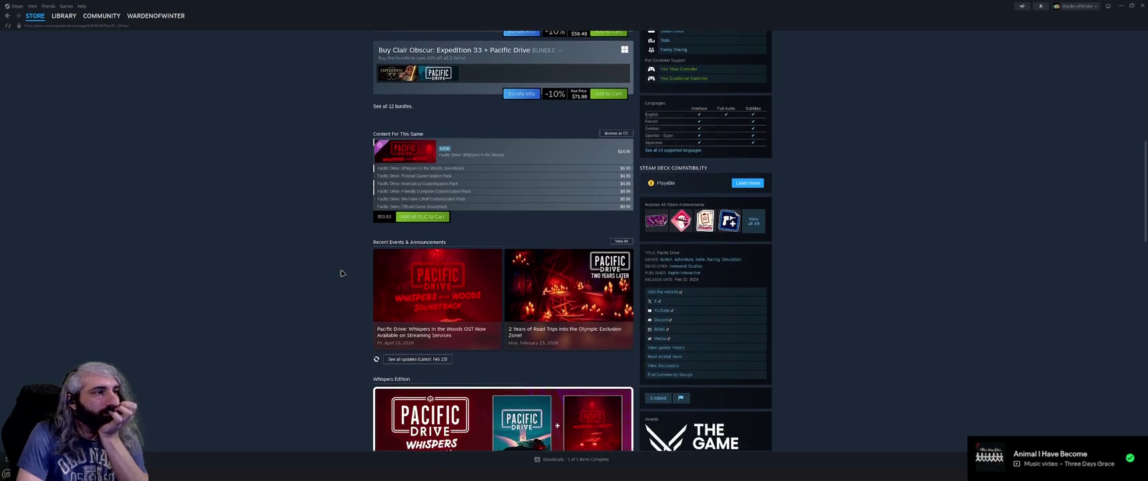
{"action": "scroll", "coordinate": [341, 273], "scroll_direction": "down", "scroll_amount": 2}
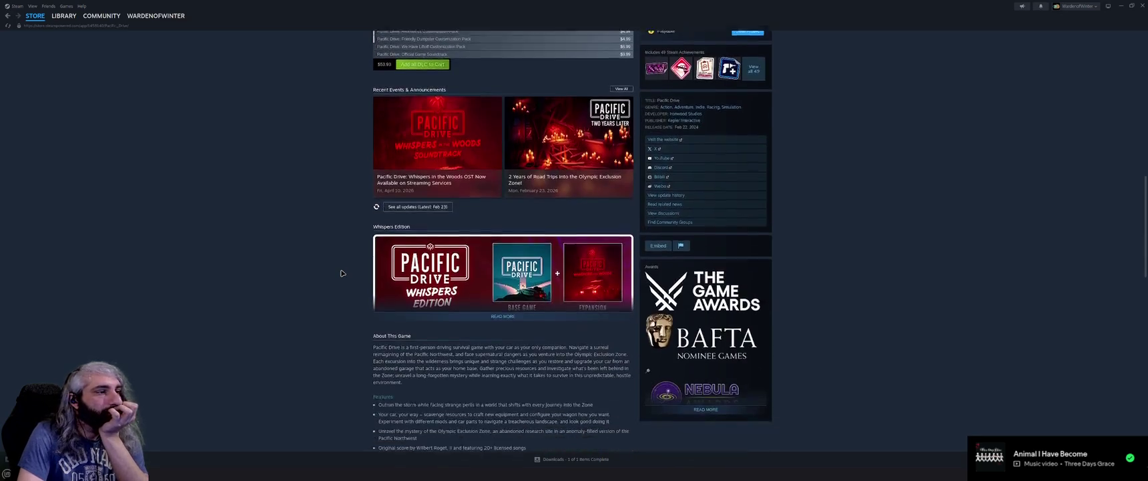
{"action": "left_click", "coordinate": [518, 309]}
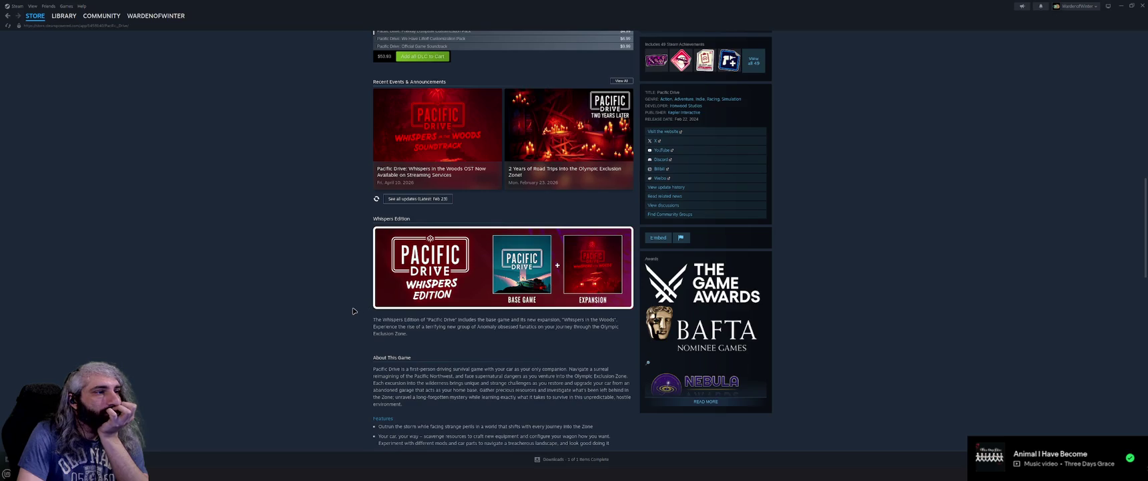
Scroll further down to the Pacific Drive reviews section
{"action": "scroll", "coordinate": [354, 310], "scroll_direction": "down", "scroll_amount": 2}
{"action": "scroll", "coordinate": [354, 310], "scroll_direction": "down", "scroll_amount": 1}
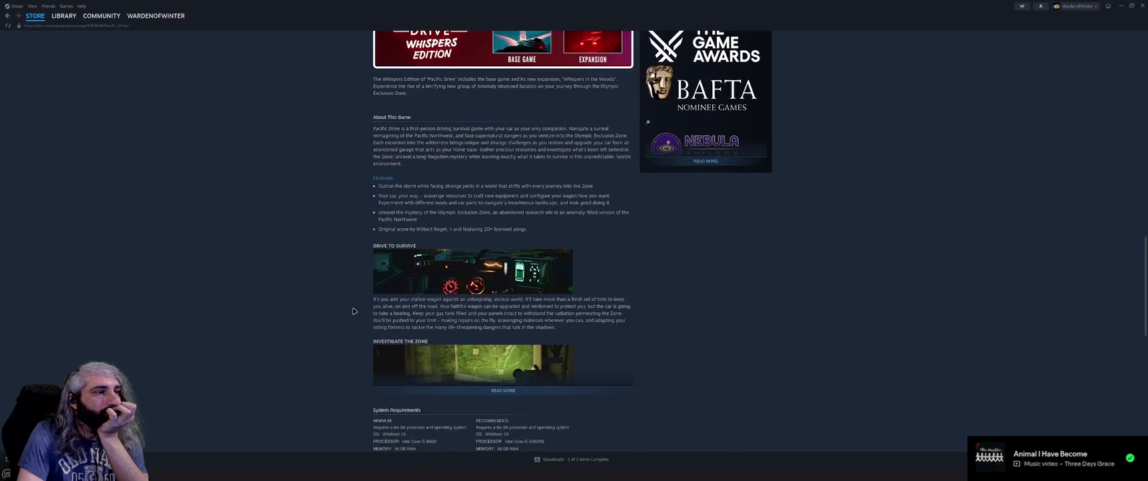
{"action": "scroll", "coordinate": [354, 311], "scroll_direction": "down", "scroll_amount": 2}
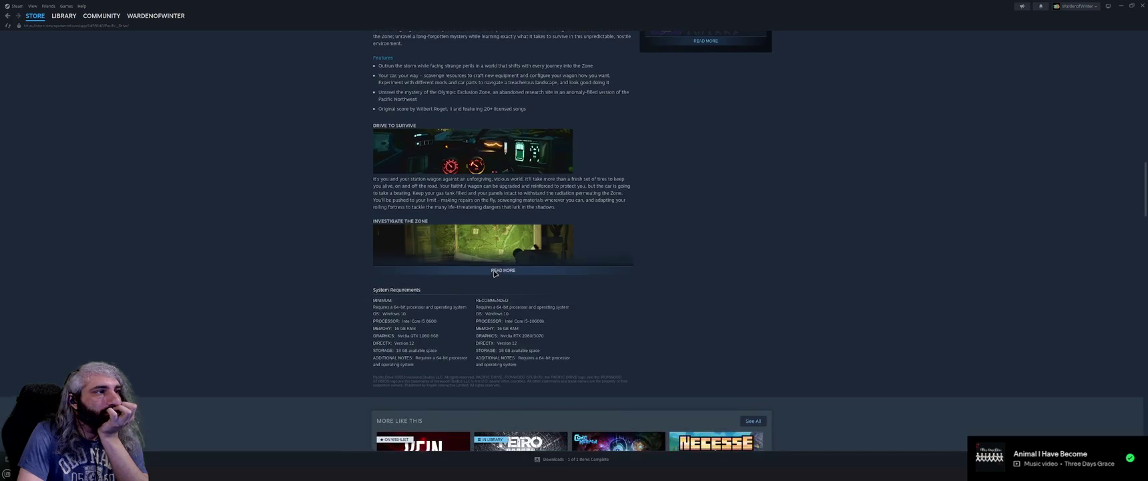
{"action": "scroll", "coordinate": [345, 279], "scroll_direction": "down", "scroll_amount": 5}
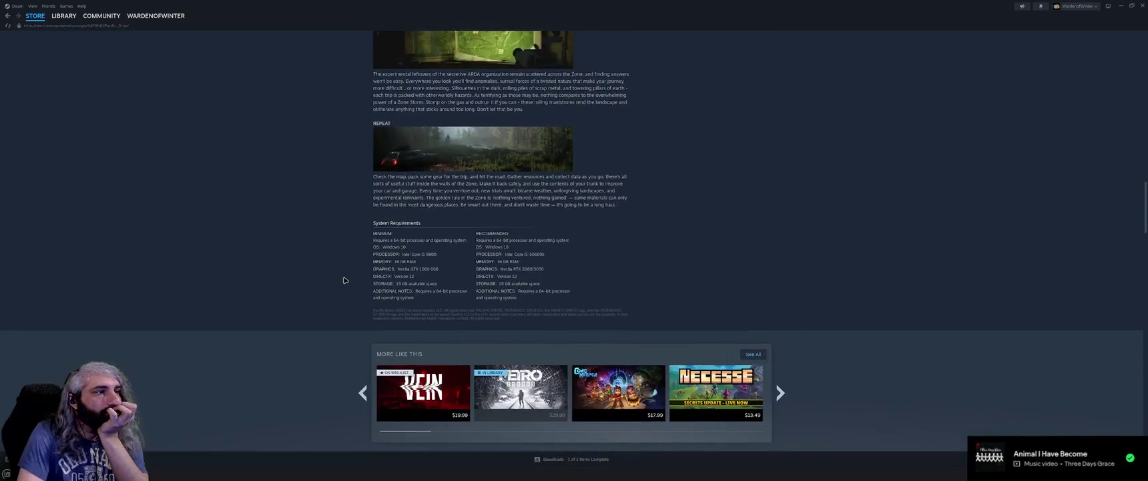
{"action": "scroll", "coordinate": [345, 280], "scroll_direction": "down", "scroll_amount": 3}
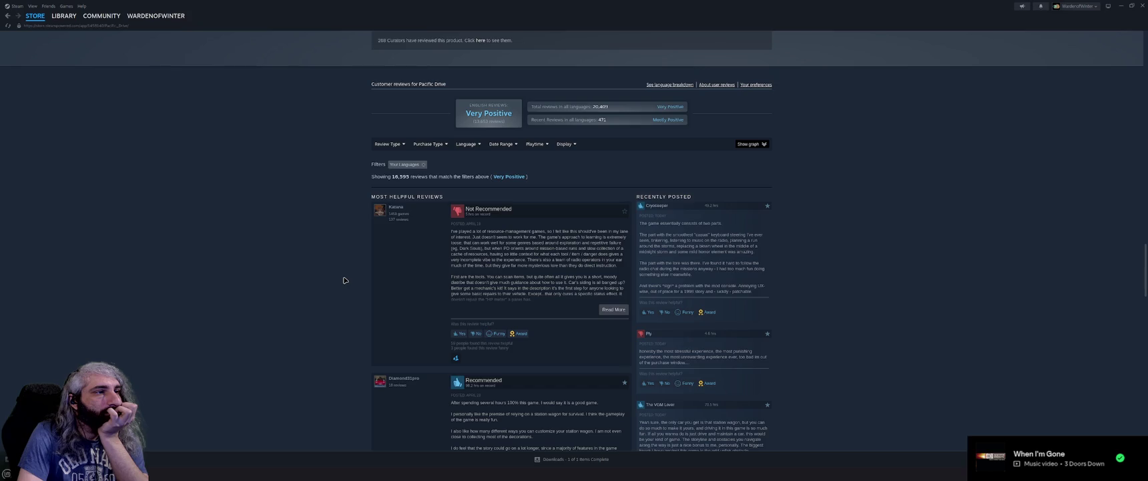
Browse the Pacific Drive reviews, then go to the Steam Library home
{"action": "scroll", "coordinate": [345, 280], "scroll_direction": "down", "scroll_amount": 5}
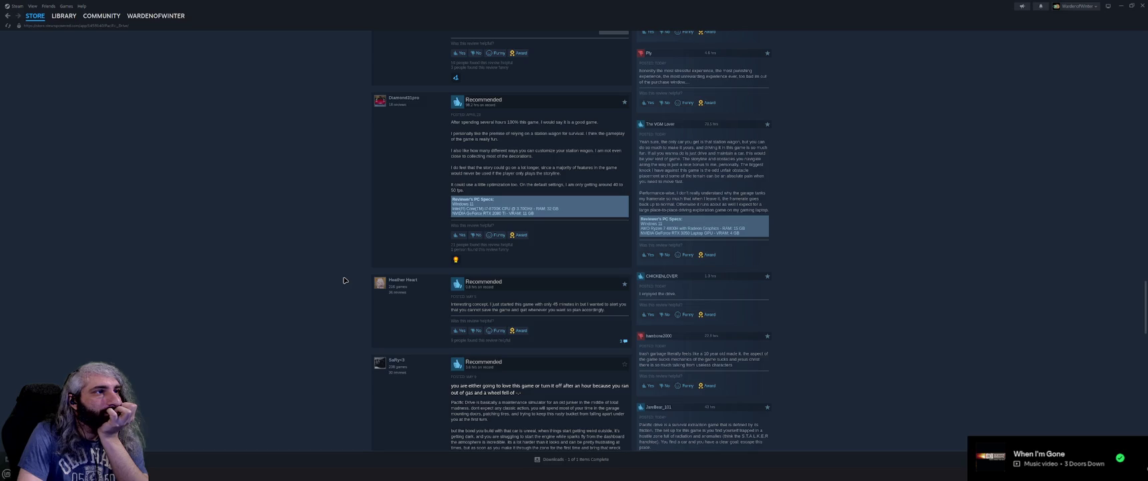
{"action": "scroll", "coordinate": [344, 280], "scroll_direction": "up", "scroll_amount": 1}
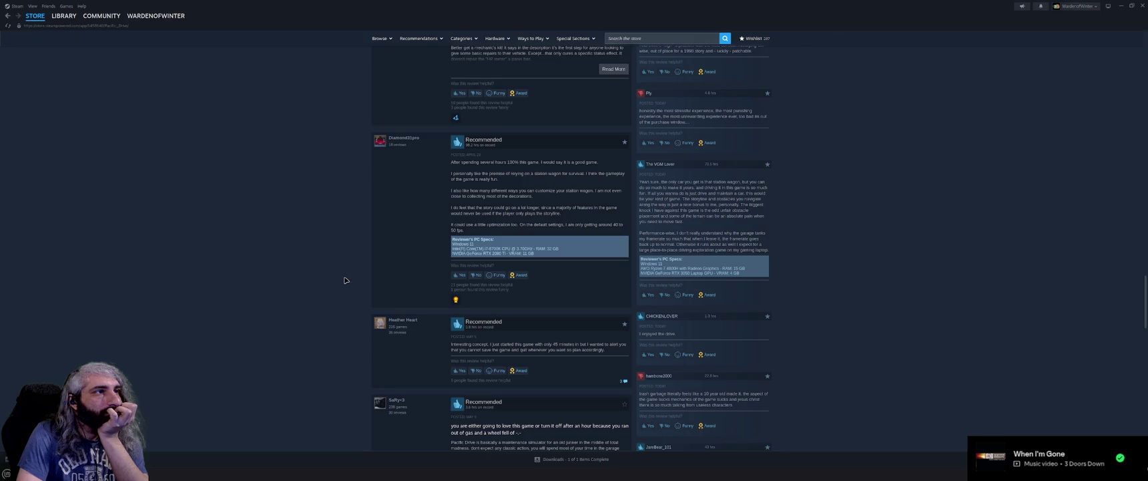
{"action": "scroll", "coordinate": [343, 280], "scroll_direction": "down", "scroll_amount": 2}
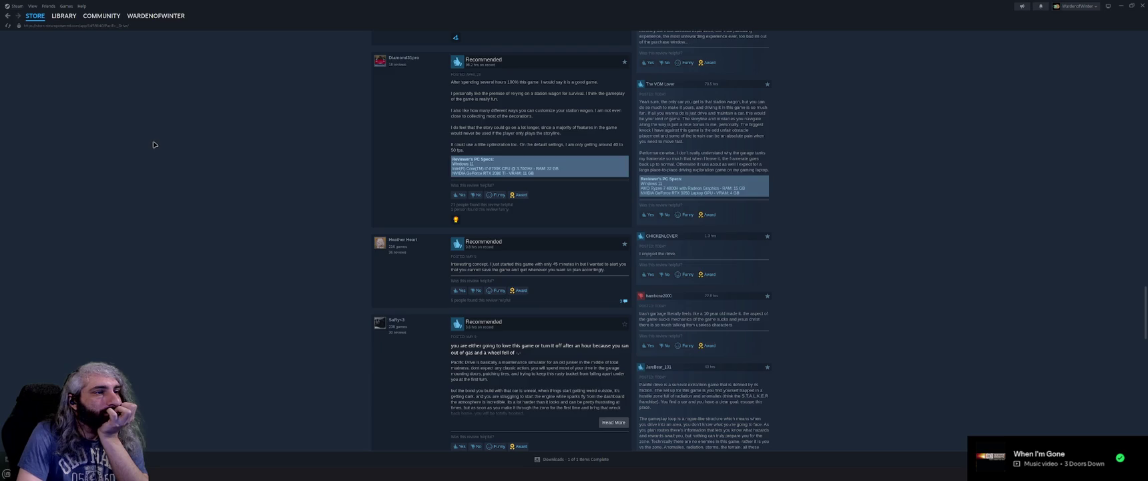
{"action": "scroll", "coordinate": [154, 145], "scroll_direction": "up", "scroll_amount": 10}
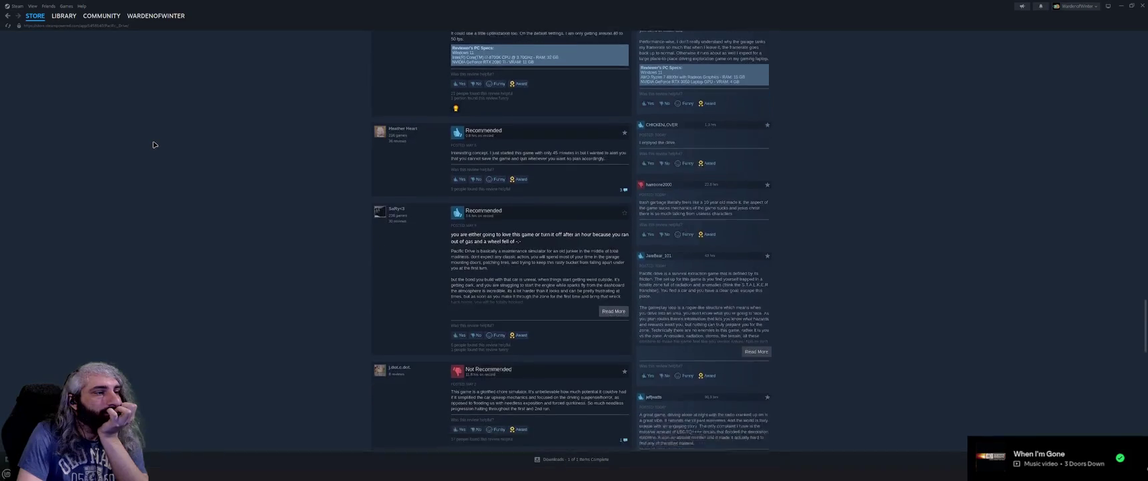
{"action": "scroll", "coordinate": [151, 152], "scroll_direction": "up", "scroll_amount": 15}
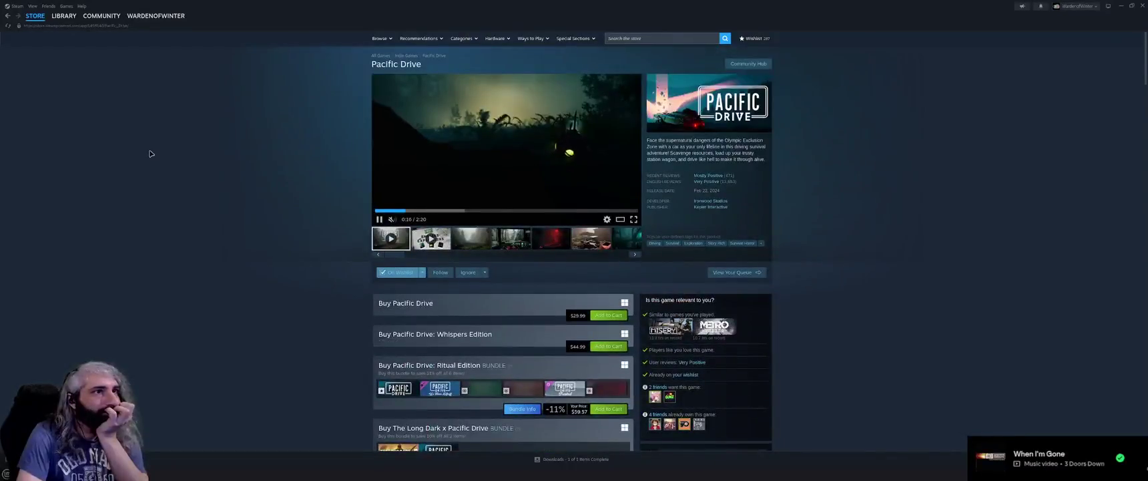
{"action": "left_click", "coordinate": [66, 18]}
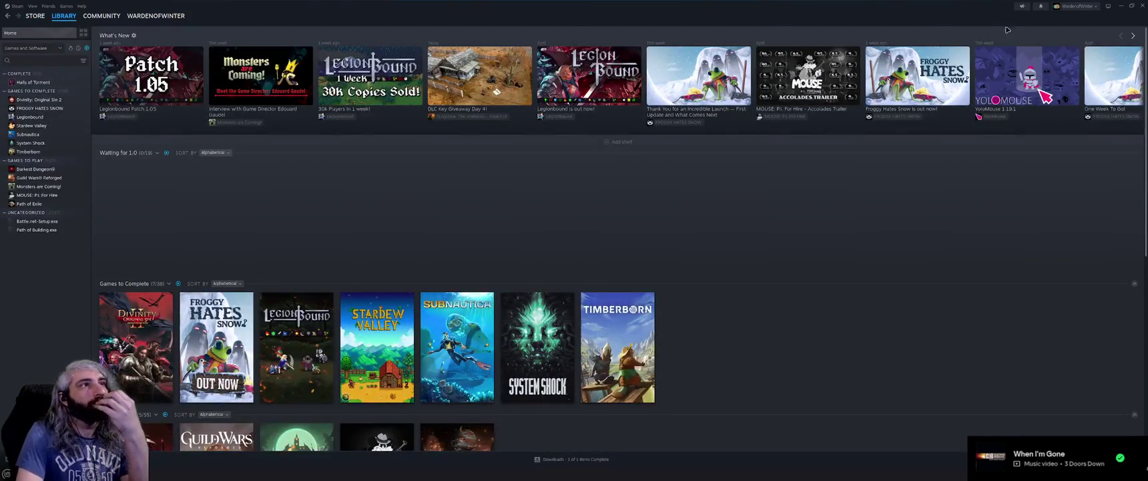
{"action": "mouse_move", "coordinate": [36, 17]}
{"action": "left_click", "coordinate": [56, 79]}
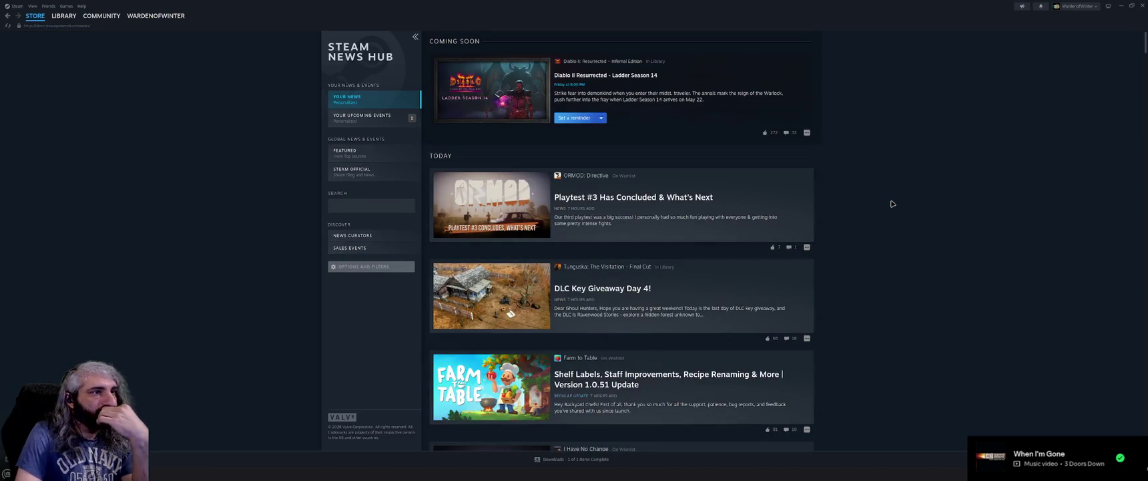
{"action": "left_click", "coordinate": [794, 216]}
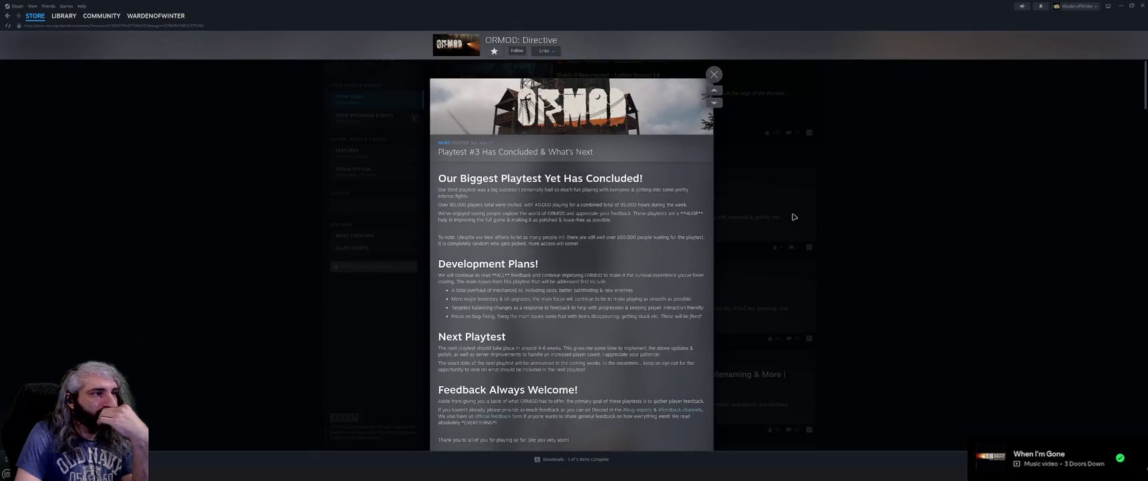
{"action": "scroll", "coordinate": [620, 229], "scroll_direction": "down", "scroll_amount": 1}
{"action": "scroll", "coordinate": [620, 229], "scroll_direction": "down", "scroll_amount": 1}
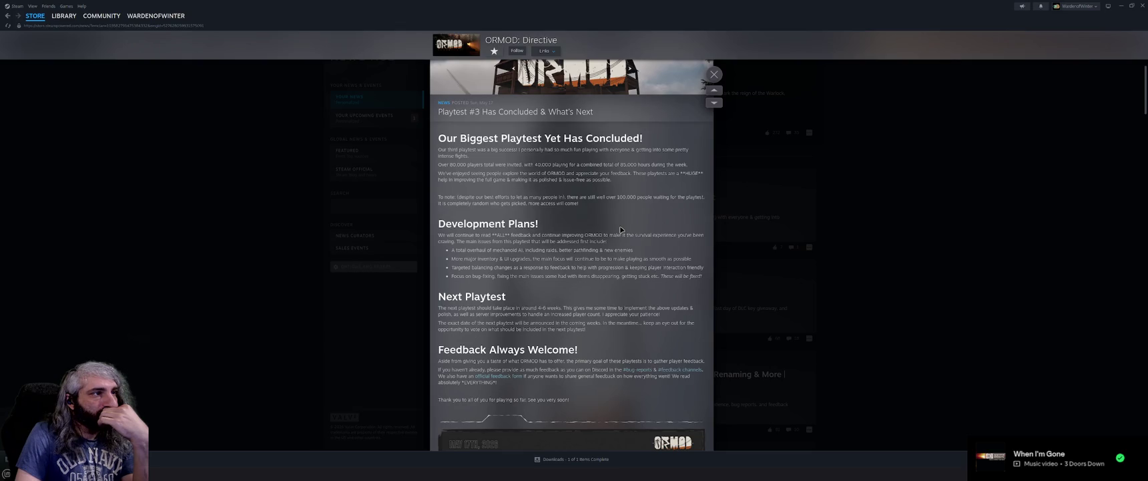
{"action": "scroll", "coordinate": [621, 229], "scroll_direction": "down", "scroll_amount": 2}
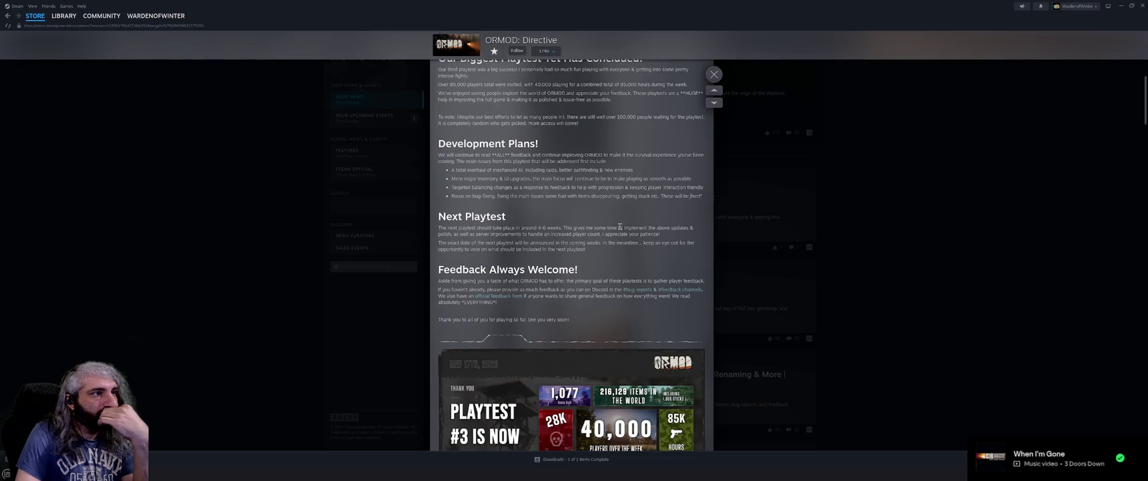
{"action": "scroll", "coordinate": [620, 227], "scroll_direction": "down", "scroll_amount": 3}
{"action": "scroll", "coordinate": [620, 228], "scroll_direction": "down", "scroll_amount": 2}
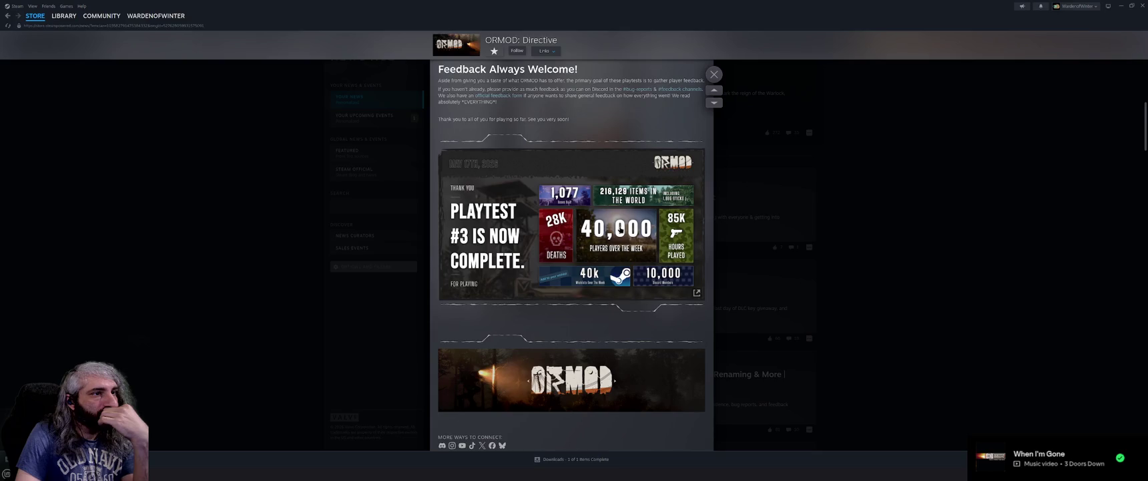
{"action": "scroll", "coordinate": [620, 228], "scroll_direction": "down", "scroll_amount": 4}
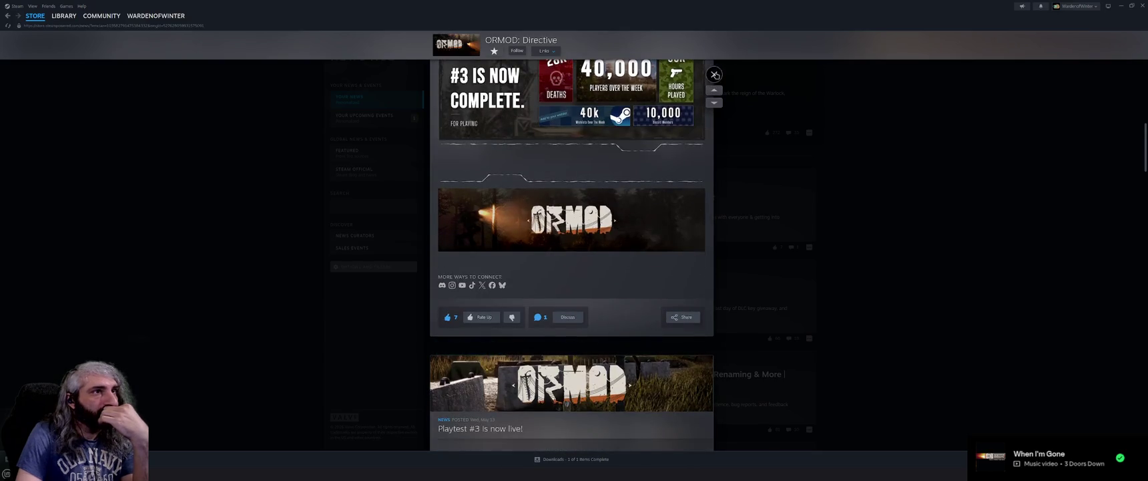
{"action": "left_click", "coordinate": [715, 74]}
{"action": "scroll", "coordinate": [913, 267], "scroll_direction": "down", "scroll_amount": 5}
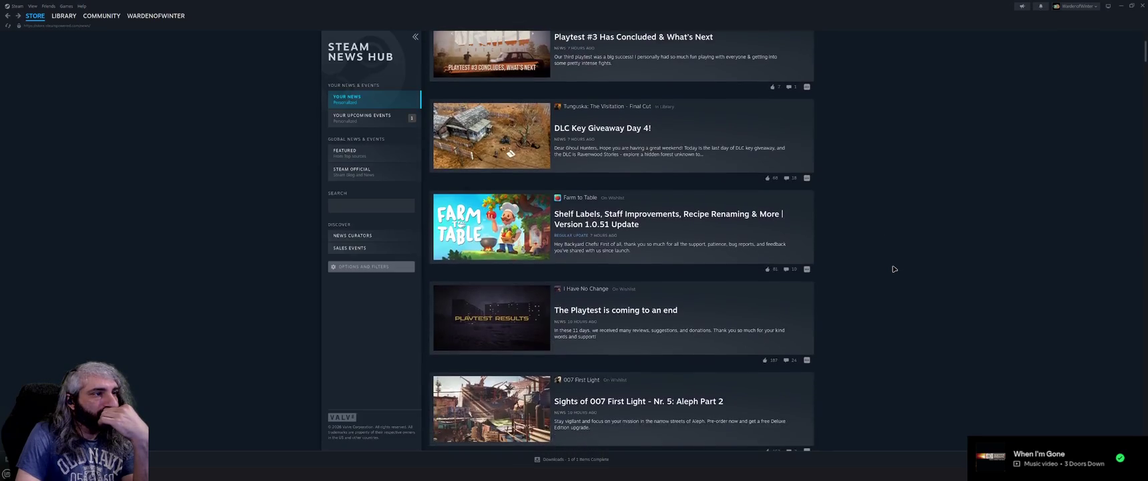
{"action": "scroll", "coordinate": [895, 268], "scroll_direction": "down", "scroll_amount": 3}
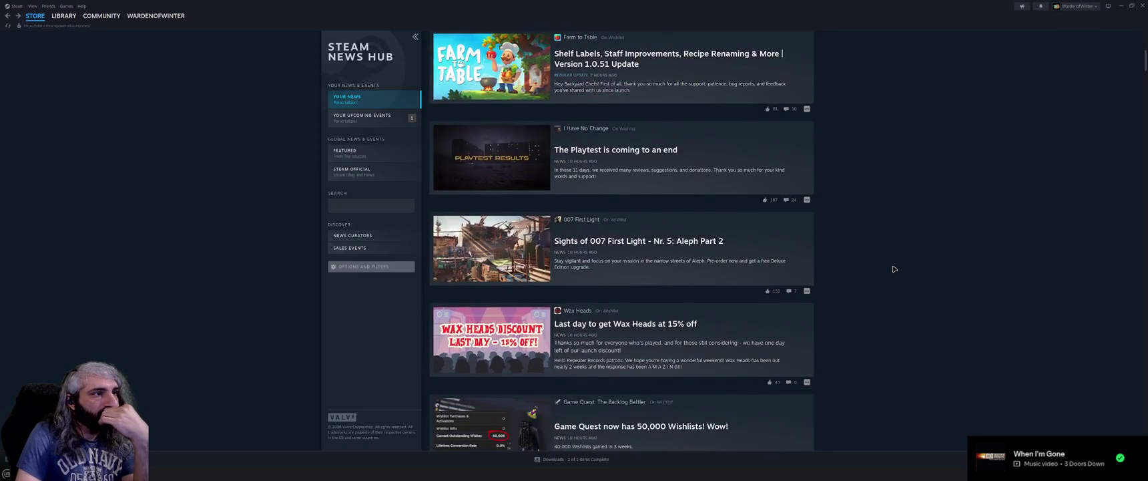
{"action": "scroll", "coordinate": [895, 268], "scroll_direction": "down", "scroll_amount": 2}
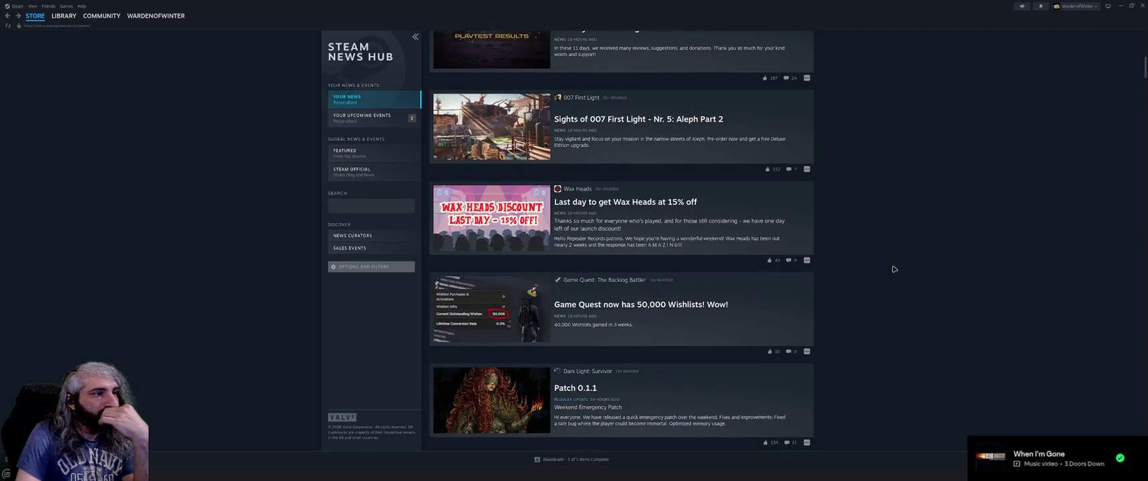
{"action": "scroll", "coordinate": [894, 269], "scroll_direction": "down", "scroll_amount": 5}
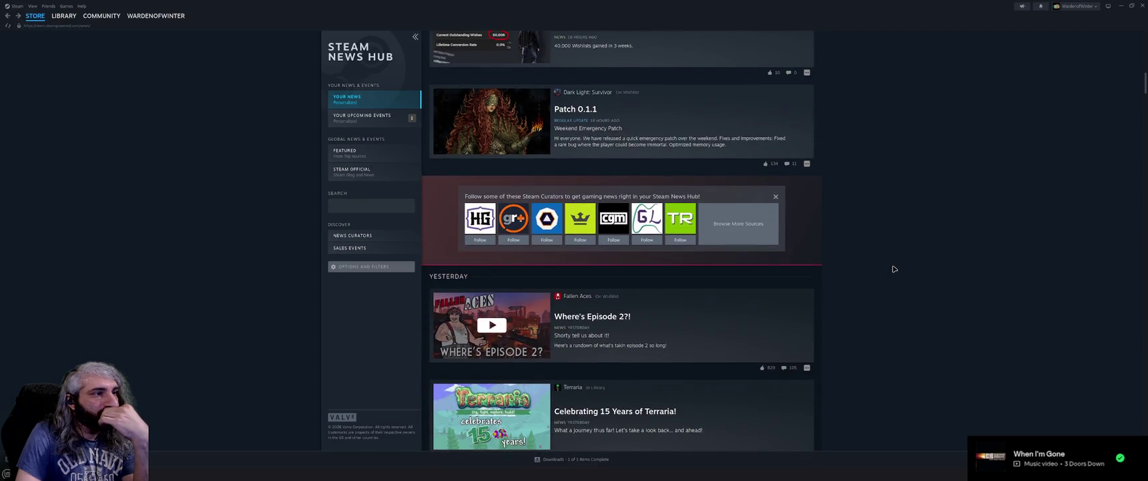
{"action": "scroll", "coordinate": [895, 268], "scroll_direction": "down", "scroll_amount": 4}
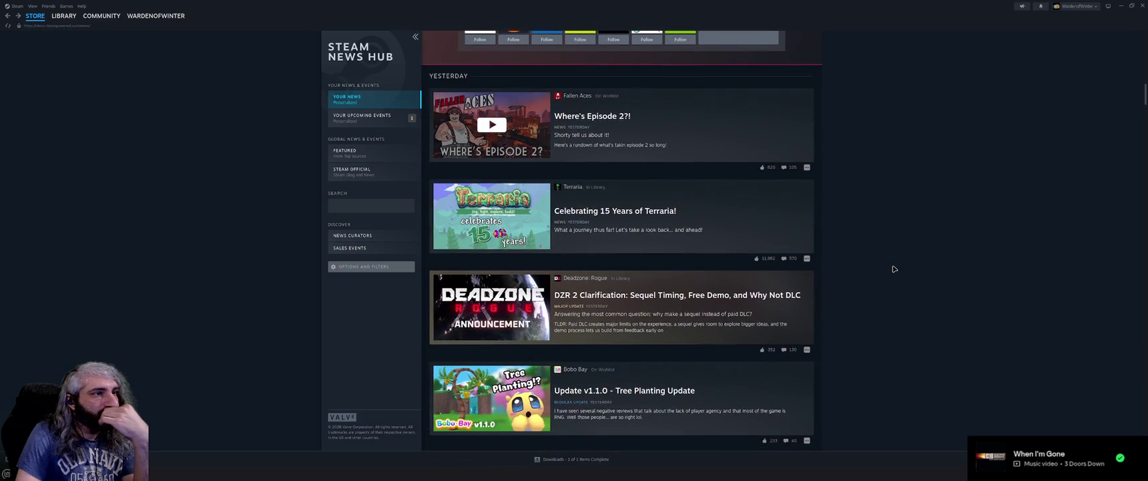
{"action": "left_click", "coordinate": [642, 228]}
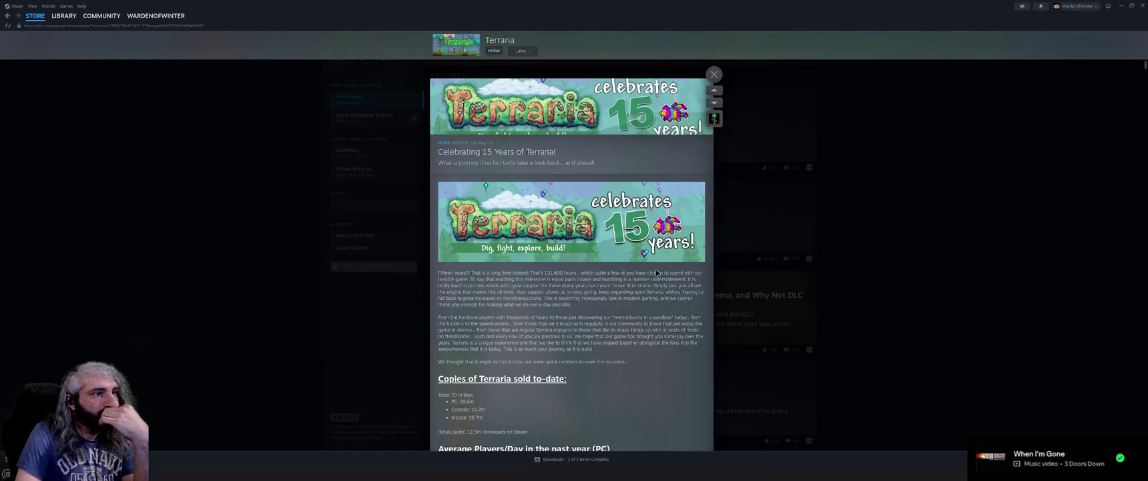
{"action": "scroll", "coordinate": [656, 272], "scroll_direction": "down", "scroll_amount": 3}
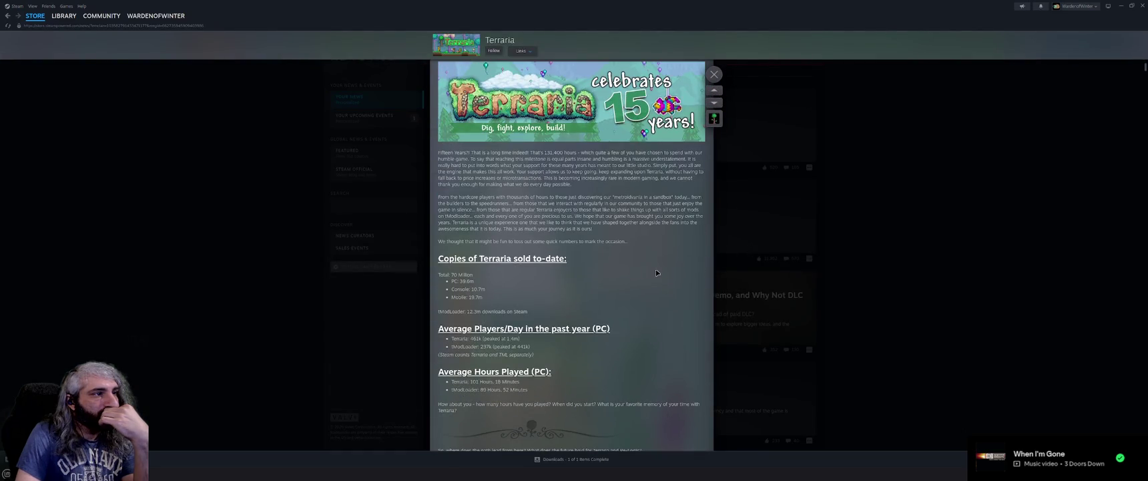
{"action": "scroll", "coordinate": [657, 272], "scroll_direction": "down", "scroll_amount": 1}
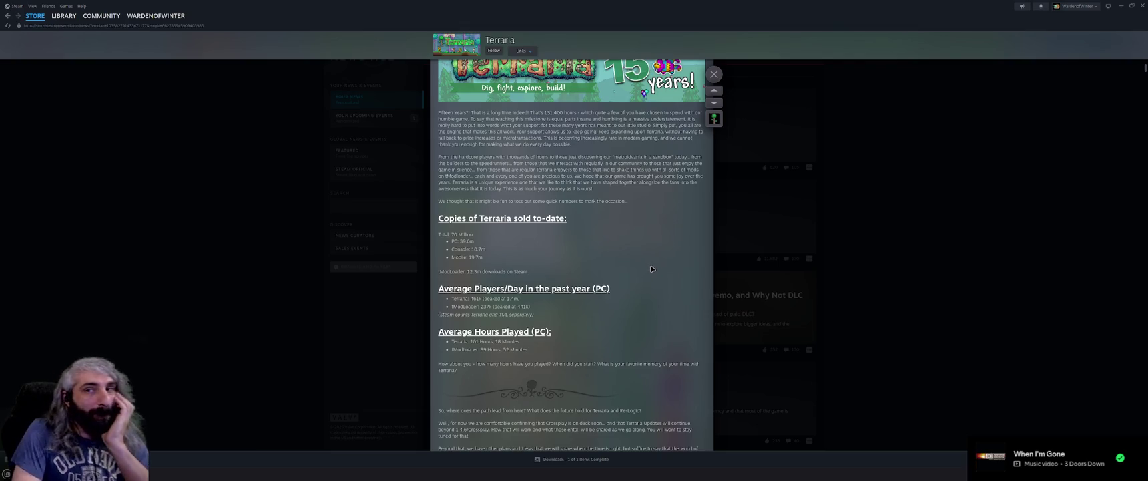
{"action": "scroll", "coordinate": [650, 268], "scroll_direction": "up", "scroll_amount": 1}
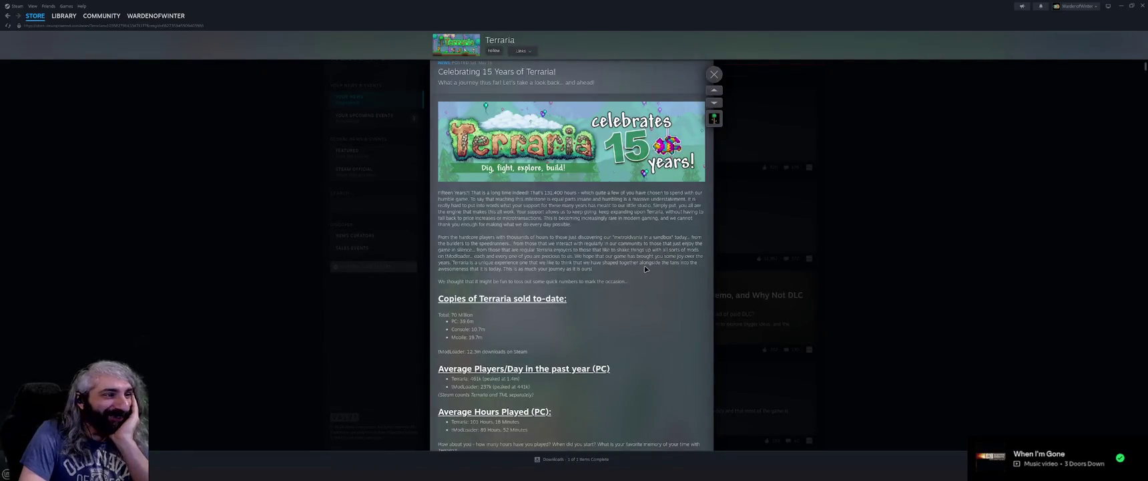
{"action": "scroll", "coordinate": [645, 269], "scroll_direction": "down", "scroll_amount": 1}
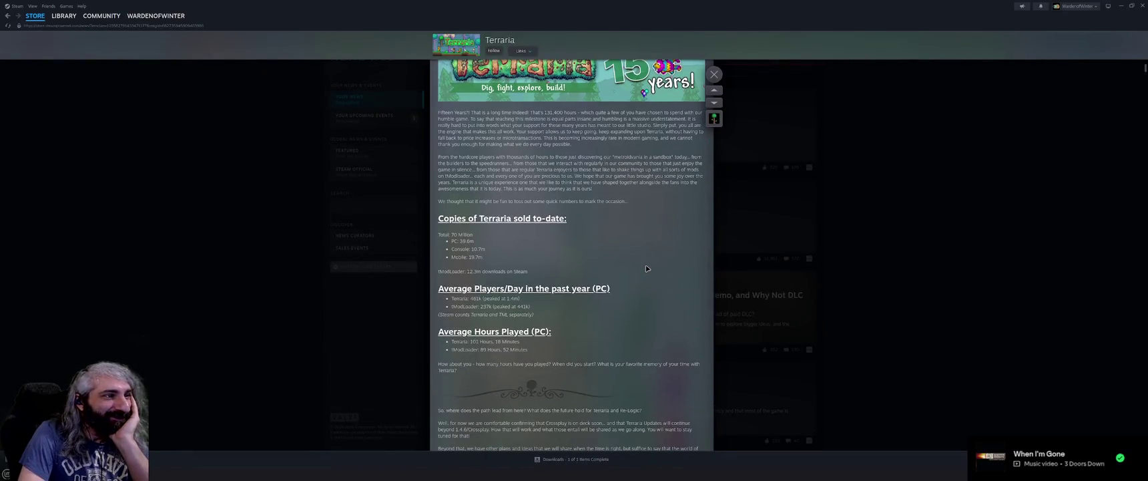
{"action": "scroll", "coordinate": [646, 268], "scroll_direction": "down", "scroll_amount": 1}
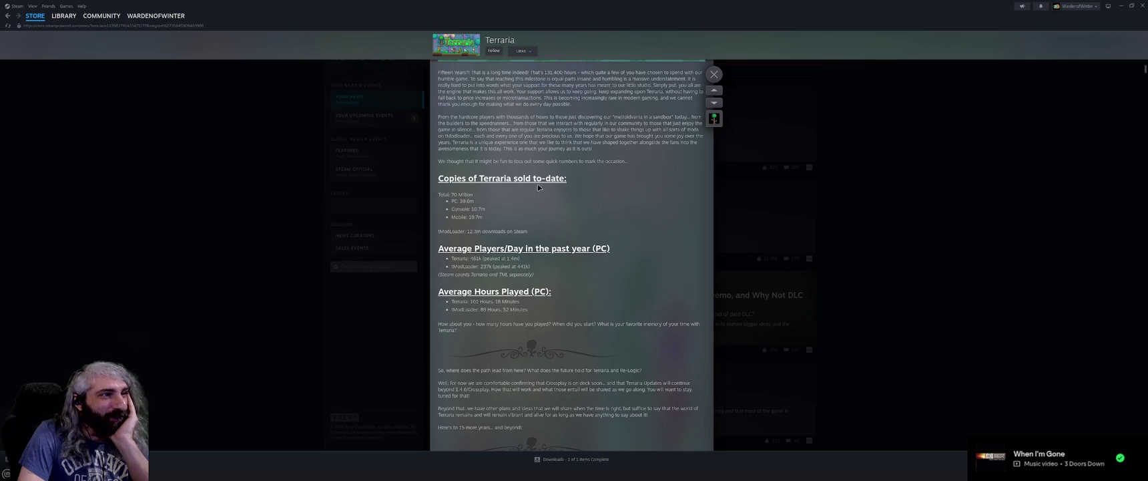
{"action": "scroll", "coordinate": [643, 263], "scroll_direction": "down", "scroll_amount": 3}
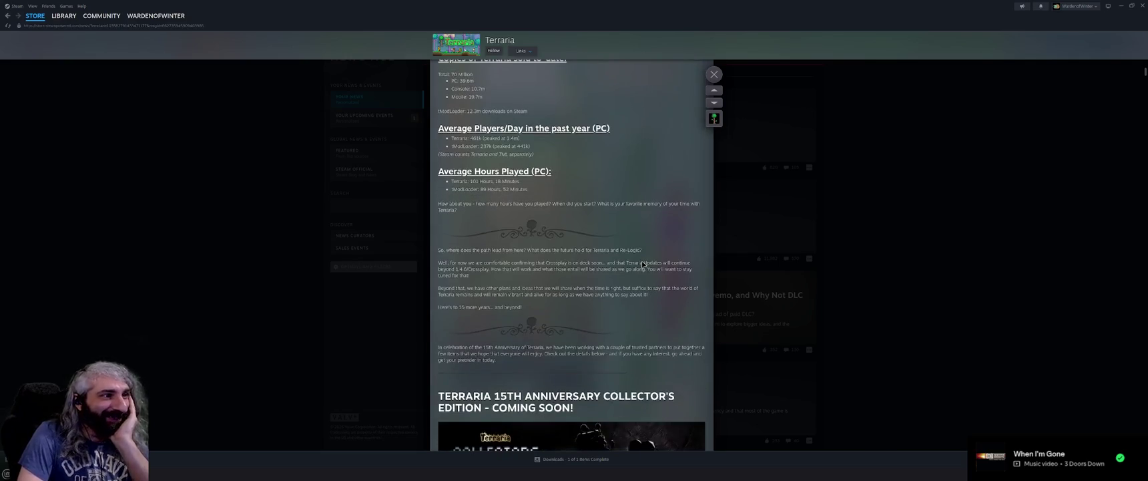
{"action": "scroll", "coordinate": [641, 262], "scroll_direction": "down", "scroll_amount": 2}
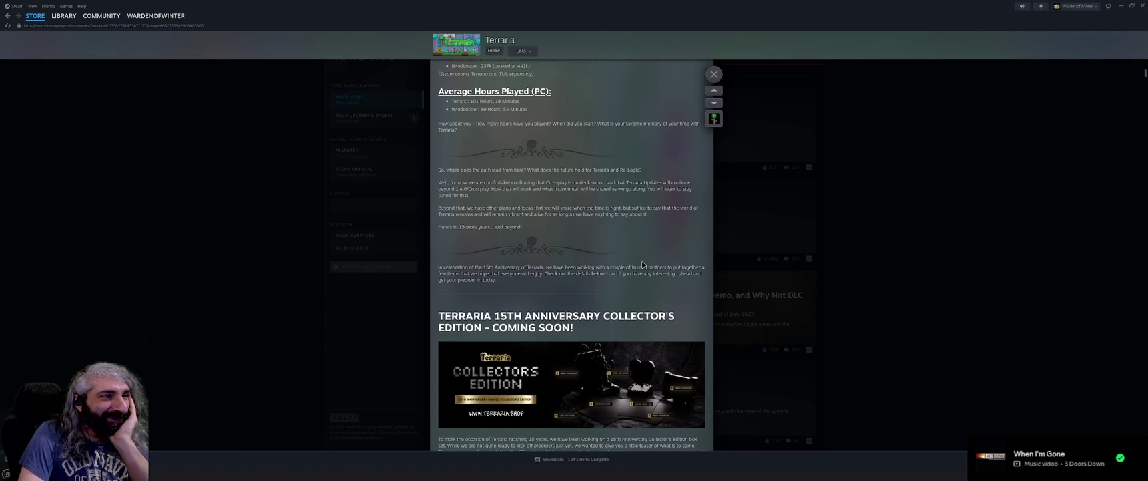
{"action": "scroll", "coordinate": [642, 264], "scroll_direction": "down", "scroll_amount": 2}
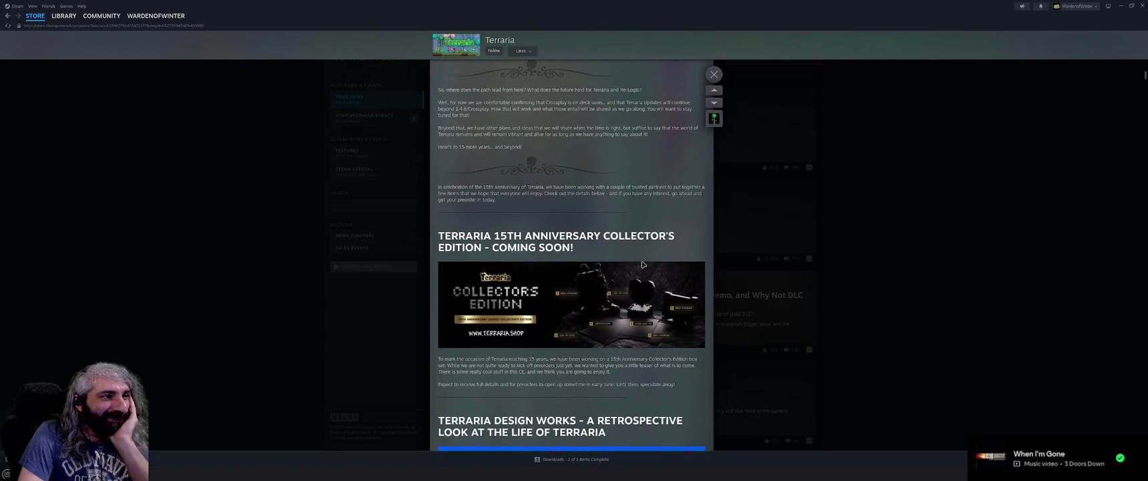
{"action": "scroll", "coordinate": [643, 264], "scroll_direction": "down", "scroll_amount": 4}
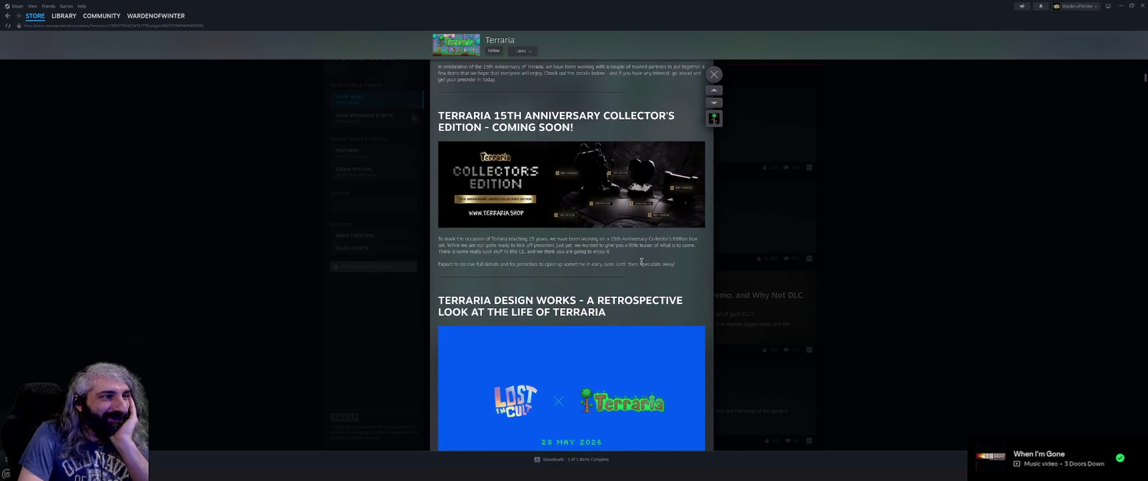
{"action": "scroll", "coordinate": [643, 263], "scroll_direction": "down", "scroll_amount": 6}
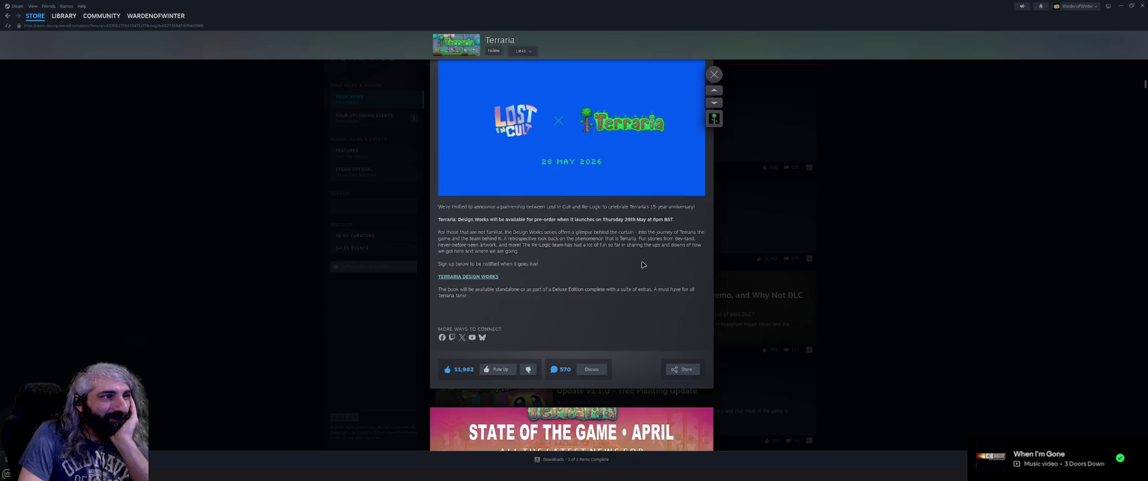
{"action": "left_click", "coordinate": [879, 282]}
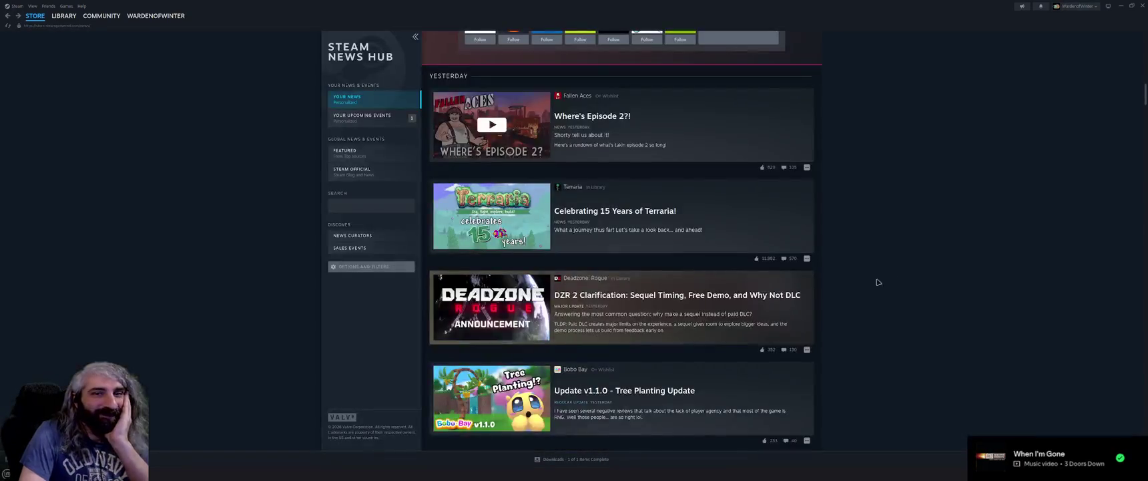
Scroll through the News Hub feed, then switch to the Steam Store front page
{"action": "scroll", "coordinate": [875, 283], "scroll_direction": "down", "scroll_amount": 2}
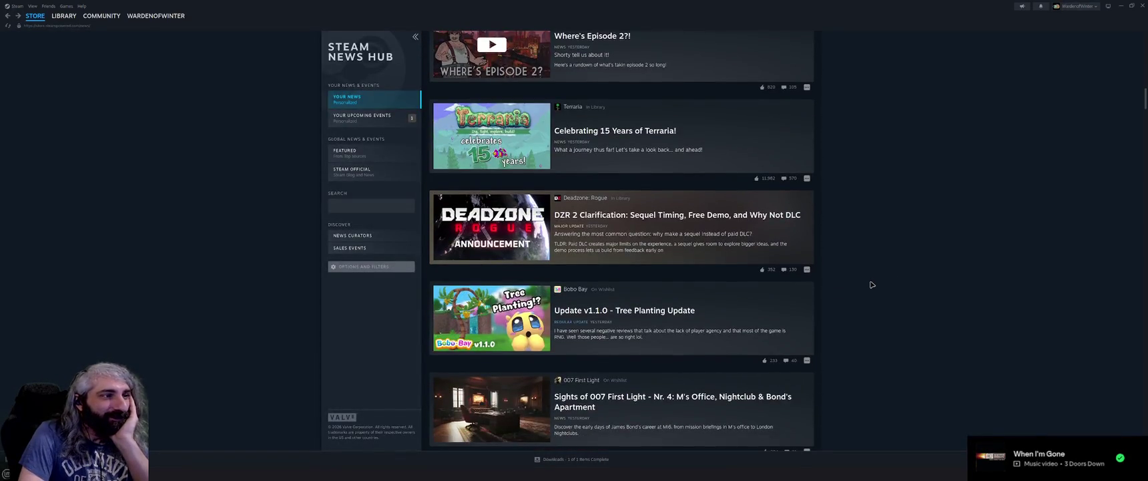
{"action": "scroll", "coordinate": [871, 285], "scroll_direction": "down", "scroll_amount": 3}
{"action": "scroll", "coordinate": [871, 284], "scroll_direction": "down", "scroll_amount": 4}
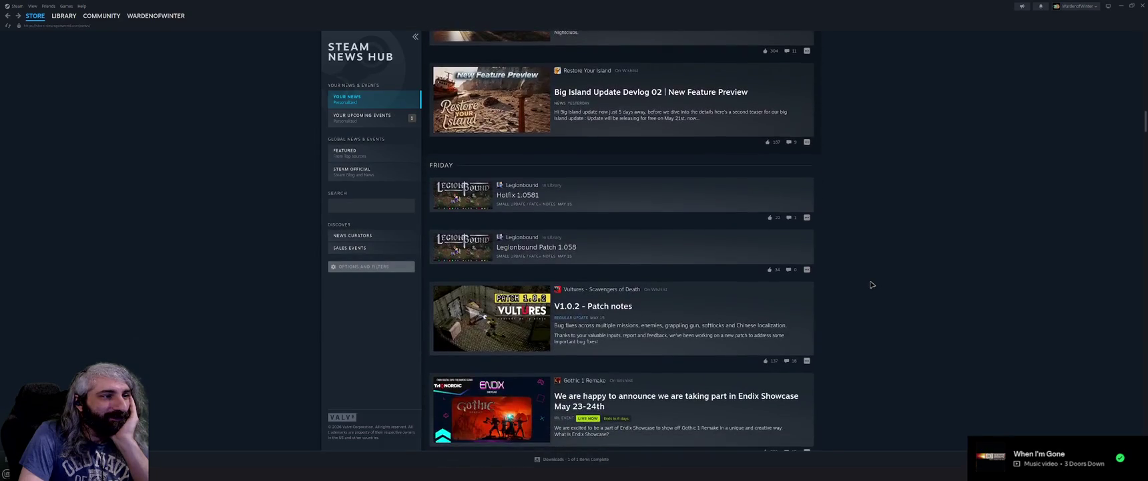
{"action": "scroll", "coordinate": [872, 284], "scroll_direction": "down", "scroll_amount": 2}
{"action": "scroll", "coordinate": [871, 285], "scroll_direction": "down", "scroll_amount": 4}
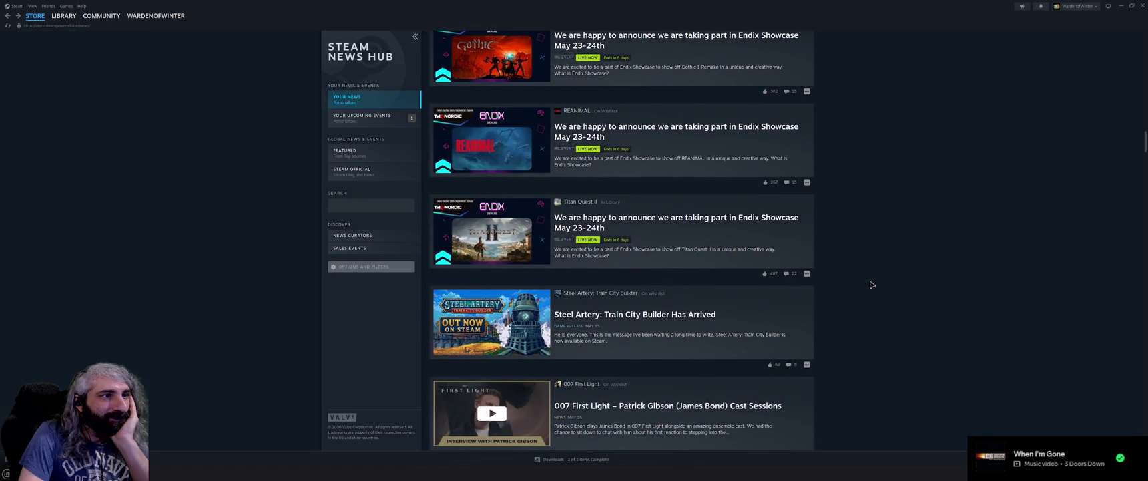
{"action": "scroll", "coordinate": [899, 281], "scroll_direction": "down", "scroll_amount": 3}
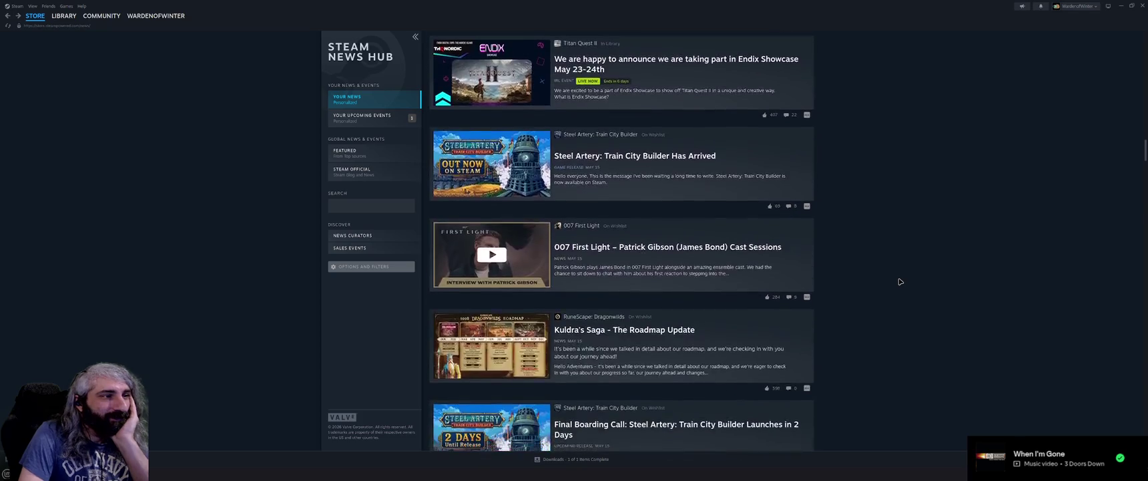
{"action": "scroll", "coordinate": [899, 281], "scroll_direction": "down", "scroll_amount": 4}
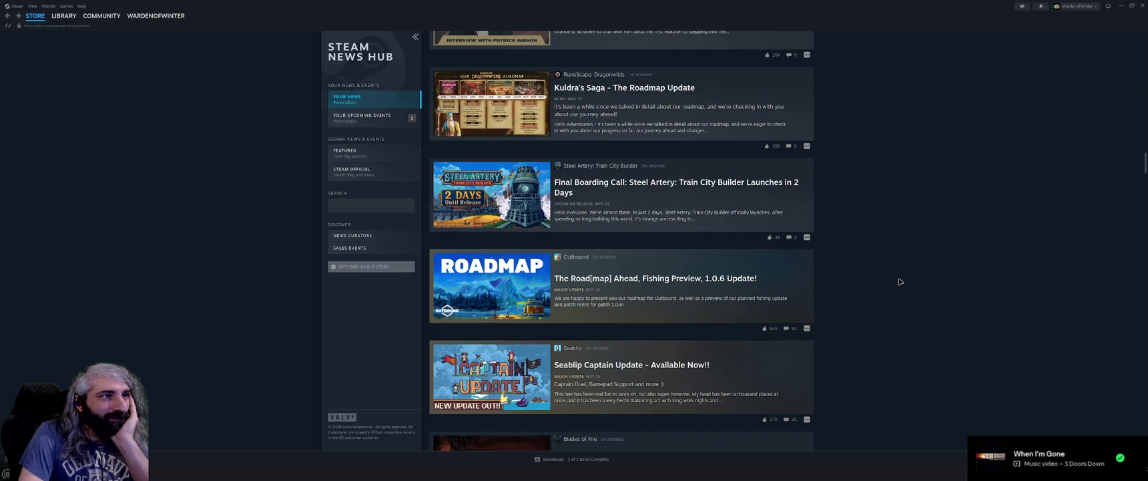
{"action": "scroll", "coordinate": [900, 281], "scroll_direction": "down", "scroll_amount": 4}
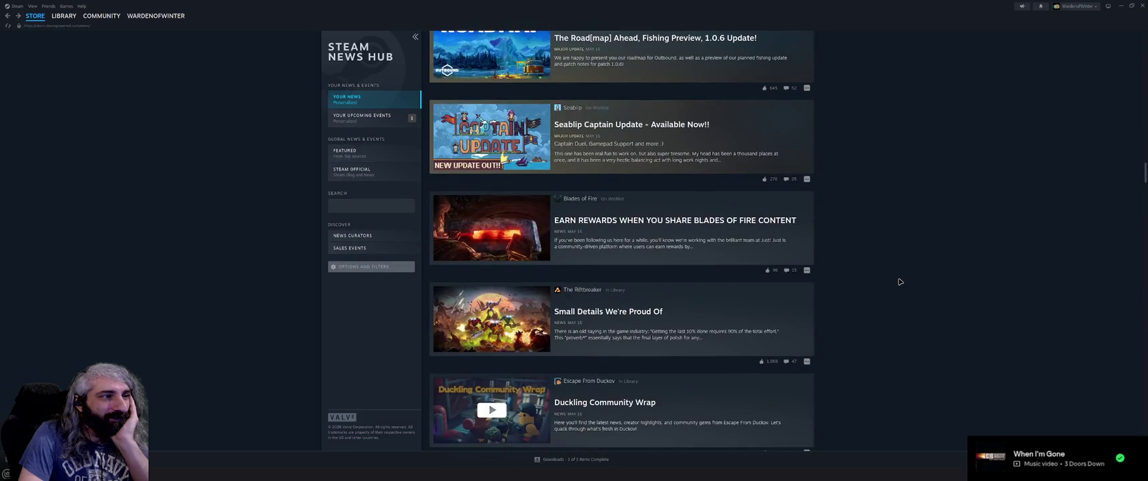
{"action": "scroll", "coordinate": [899, 281], "scroll_direction": "down", "scroll_amount": 1}
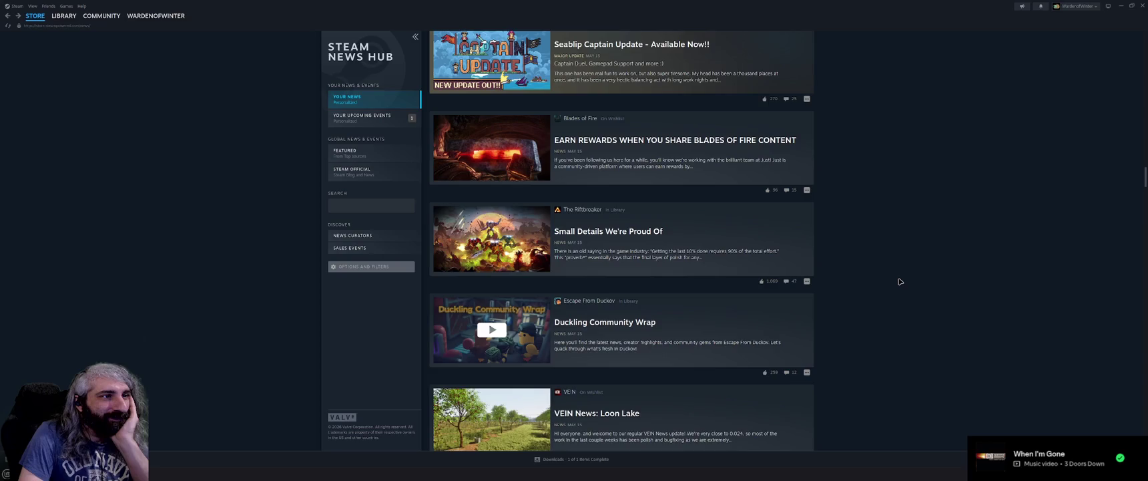
{"action": "scroll", "coordinate": [899, 281], "scroll_direction": "down", "scroll_amount": 1}
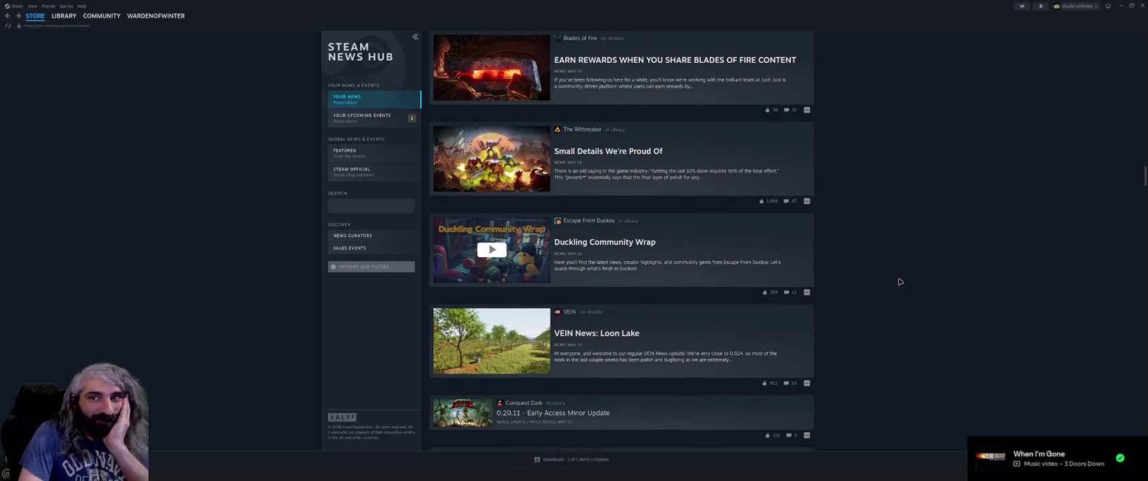
{"action": "scroll", "coordinate": [900, 281], "scroll_direction": "down", "scroll_amount": 1}
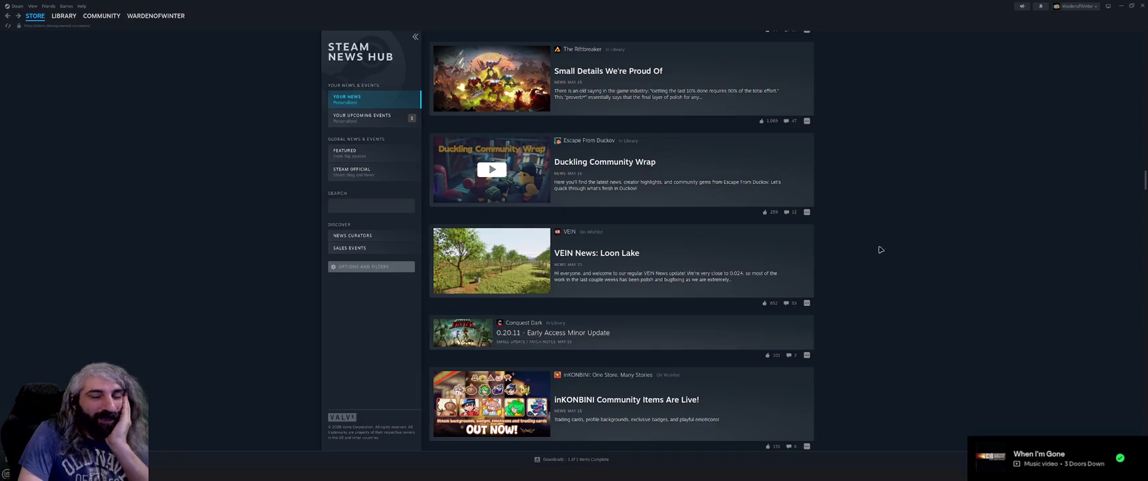
{"action": "left_click", "coordinate": [34, 15]}
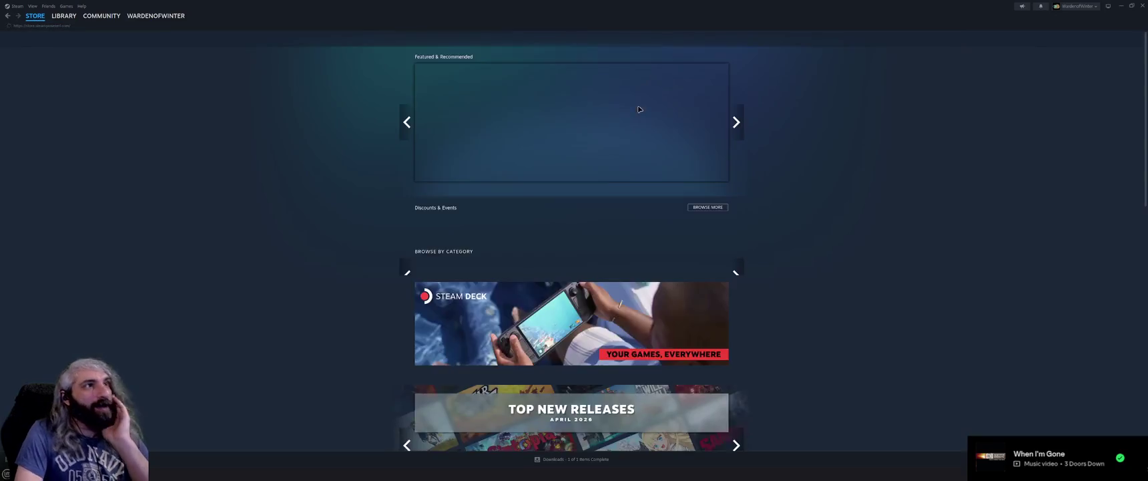
Search the store for 'noita' and play the Noita trailer fullscreen
{"action": "left_click", "coordinate": [655, 39]}
{"action": "type", "text": "noita"}
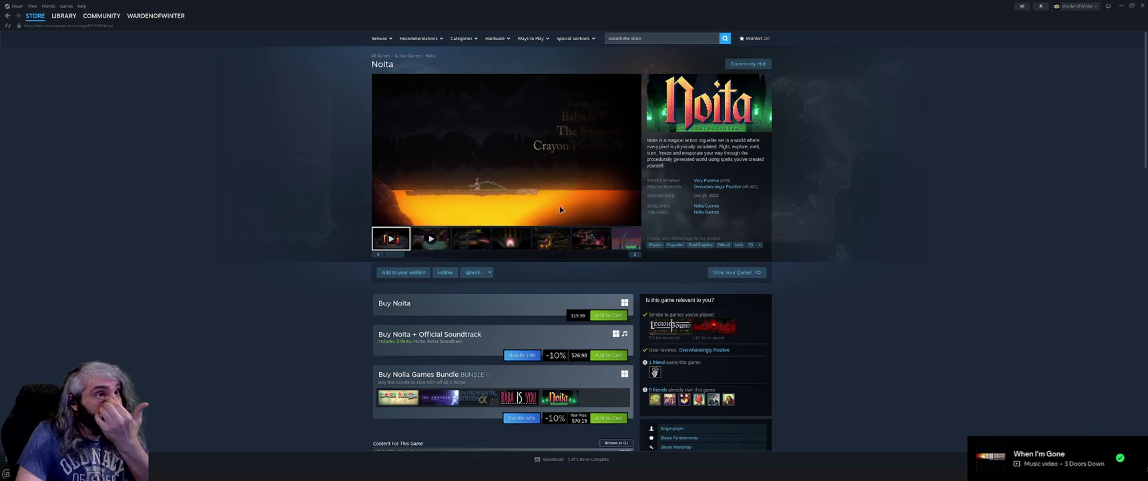
{"action": "left_click", "coordinate": [633, 220]}
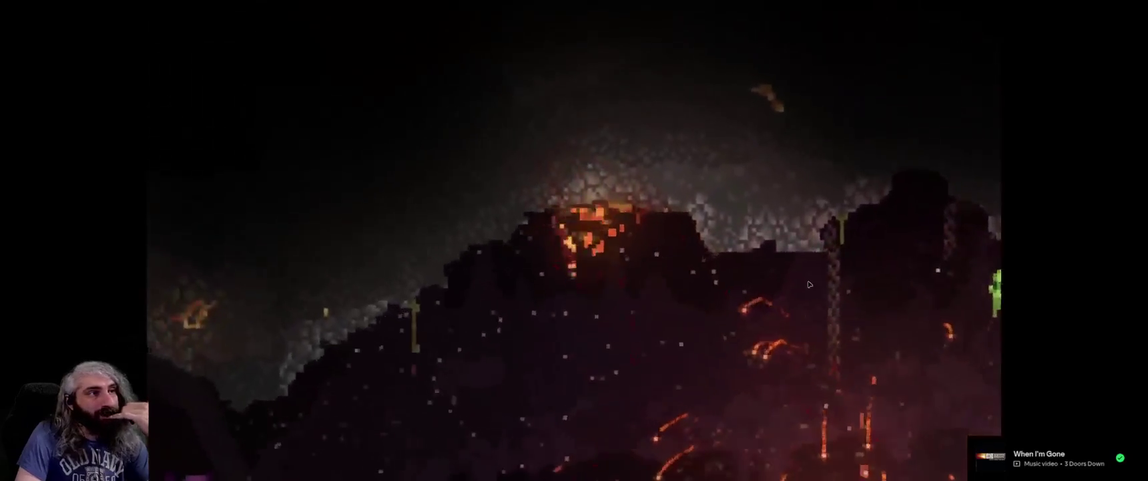
Exit the fullscreen Noita trailer back to its store page, trailer still playing
{"action": "mouse_move", "coordinate": [640, 290]}
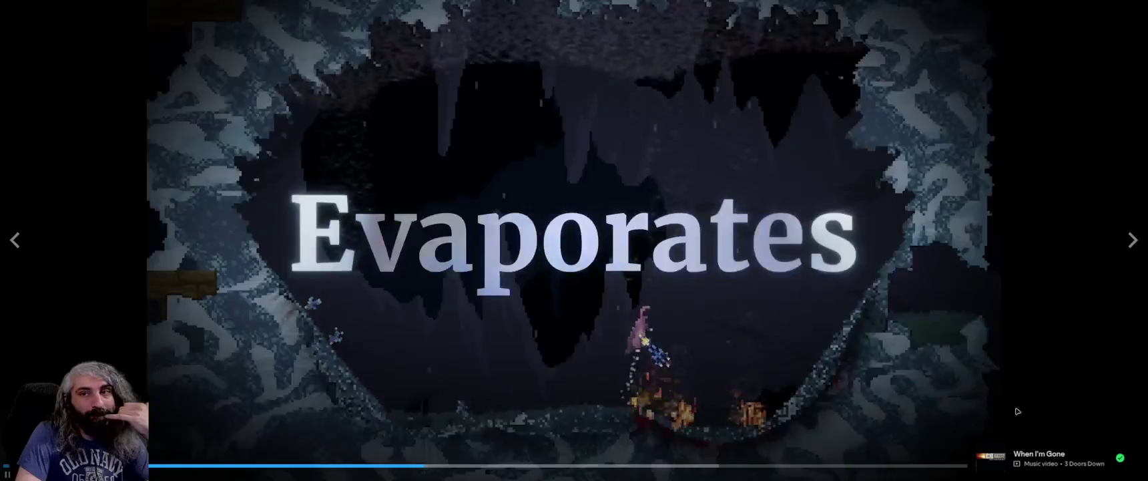
{"action": "key", "text": "Escape"}
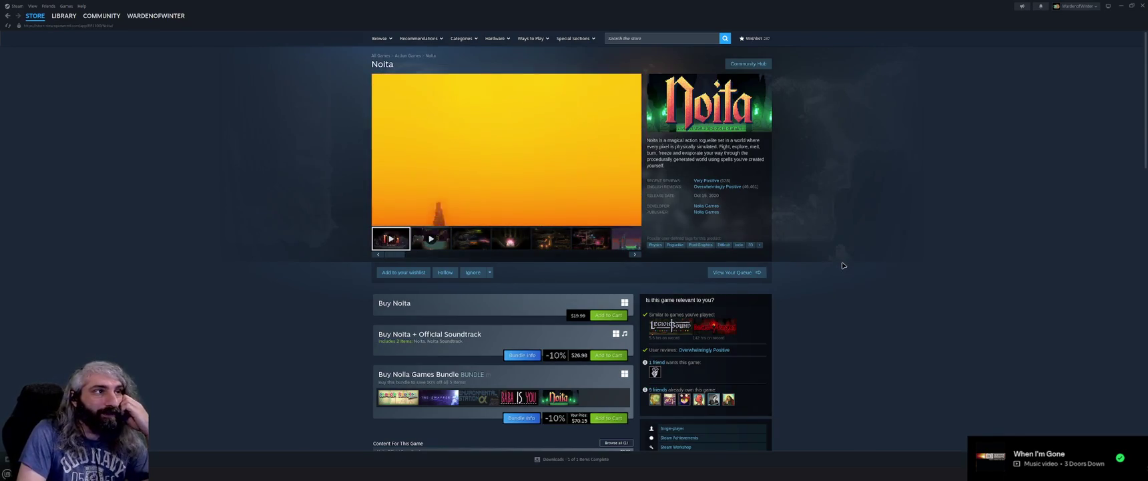
Review Noita's purchase options, then switch to the Steam Library home
{"action": "scroll", "coordinate": [842, 265], "scroll_direction": "down", "scroll_amount": 2}
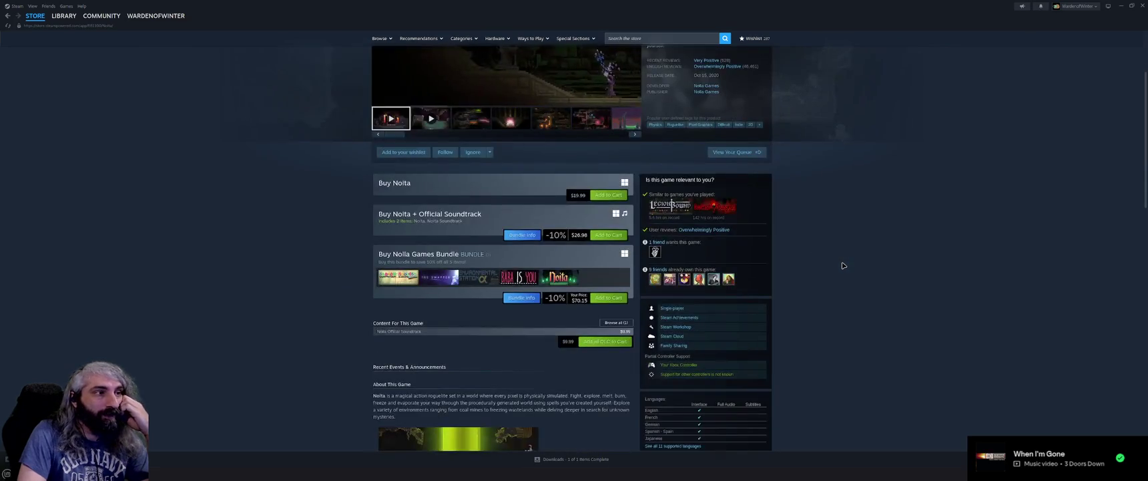
{"action": "scroll", "coordinate": [842, 265], "scroll_direction": "up", "scroll_amount": 2}
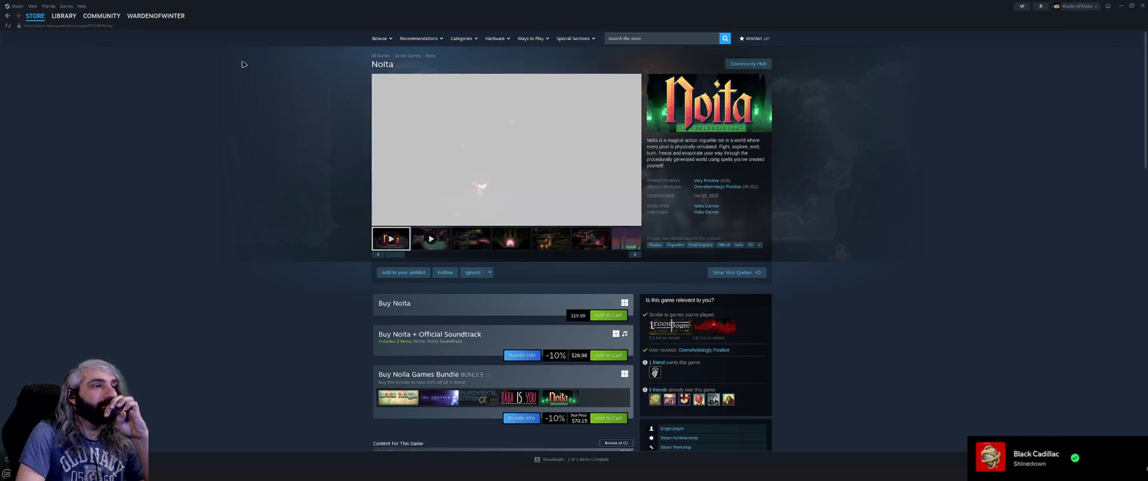
{"action": "left_click", "coordinate": [70, 20]}
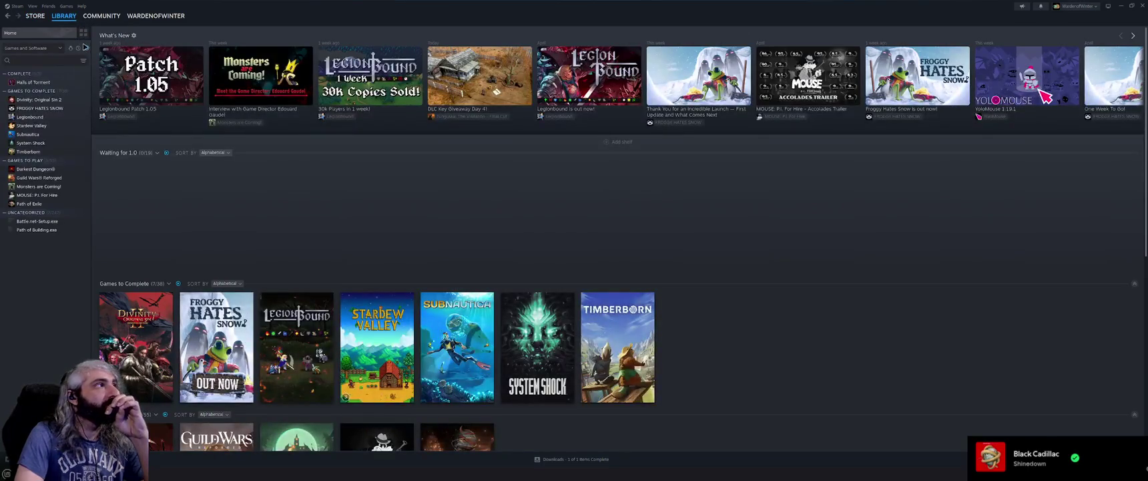
Navigate back through the Noita page and Store front page to the News Hub
{"action": "left_click", "coordinate": [8, 17]}
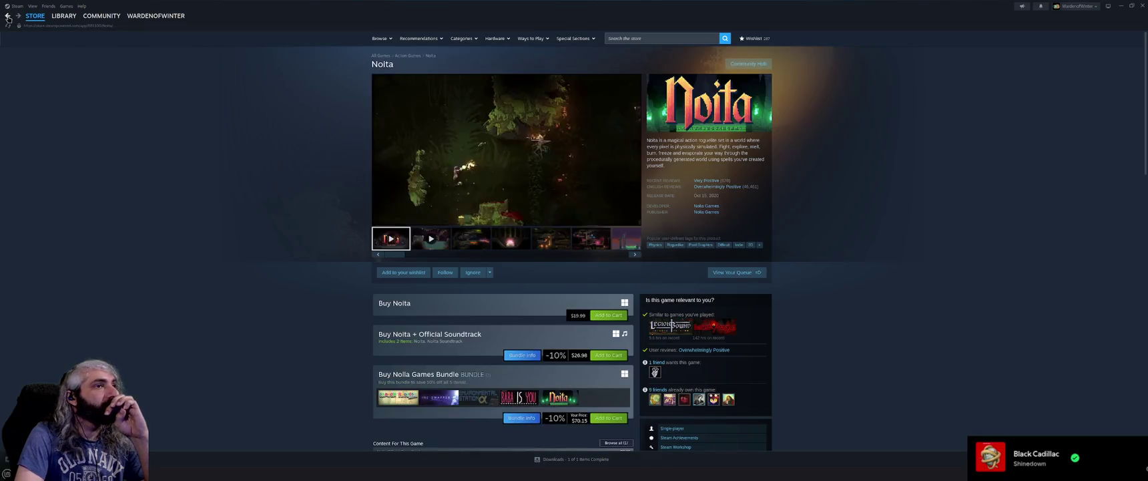
{"action": "left_click", "coordinate": [8, 17]}
{"action": "left_click", "coordinate": [8, 18]}
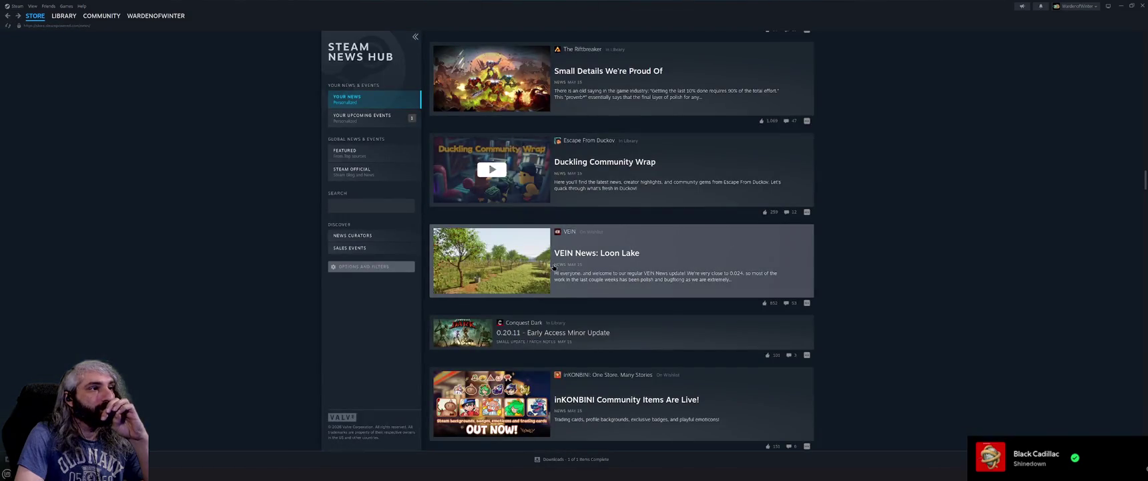
Scroll down the news list and open the 'Mechanicus II Launches Next Week!' post
{"action": "scroll", "coordinate": [669, 316], "scroll_direction": "down", "scroll_amount": 5}
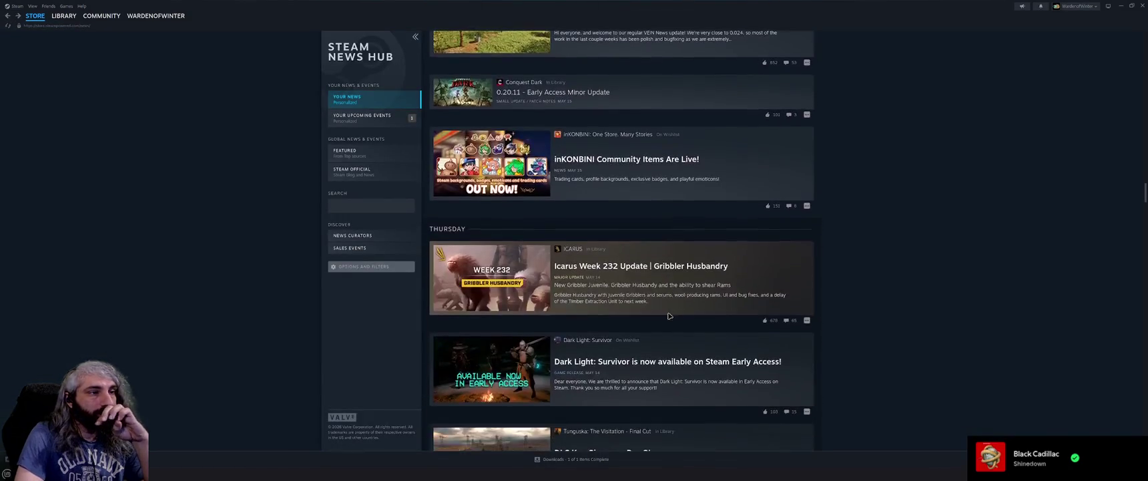
{"action": "scroll", "coordinate": [668, 315], "scroll_direction": "down", "scroll_amount": 5}
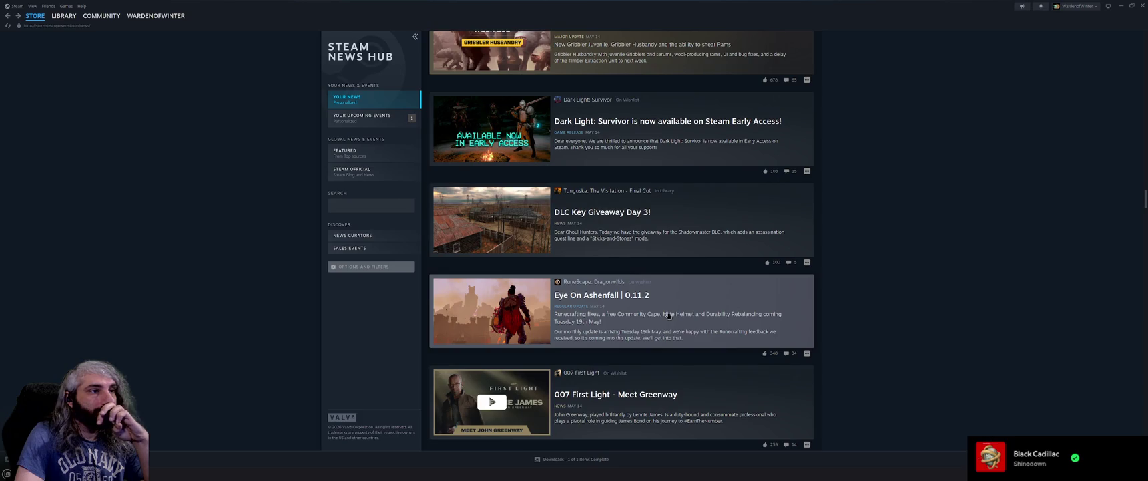
{"action": "scroll", "coordinate": [669, 315], "scroll_direction": "down", "scroll_amount": 5}
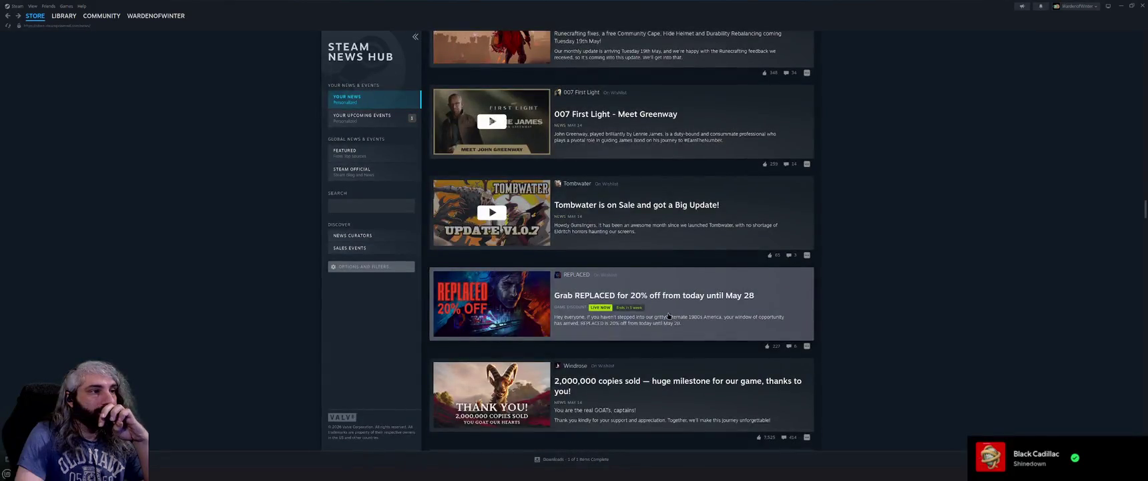
{"action": "scroll", "coordinate": [668, 315], "scroll_direction": "down", "scroll_amount": 1}
{"action": "scroll", "coordinate": [668, 315], "scroll_direction": "down", "scroll_amount": 1}
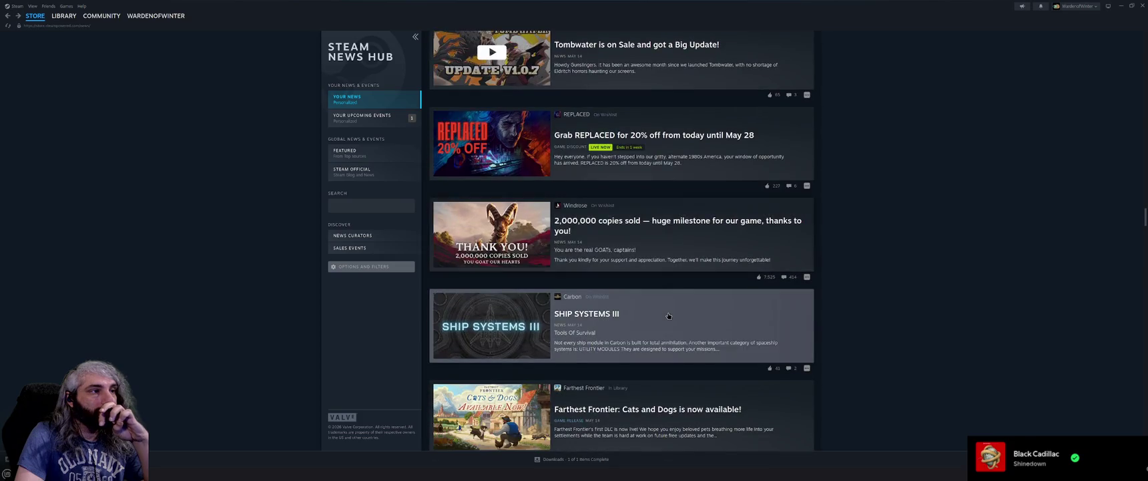
{"action": "scroll", "coordinate": [669, 315], "scroll_direction": "down", "scroll_amount": 3}
{"action": "scroll", "coordinate": [669, 315], "scroll_direction": "down", "scroll_amount": 2}
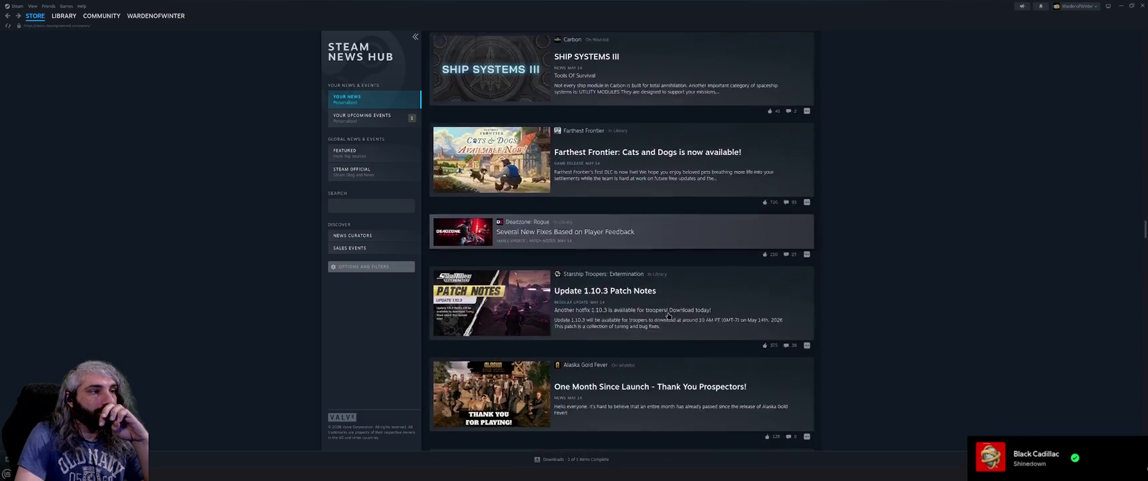
{"action": "scroll", "coordinate": [669, 316], "scroll_direction": "down", "scroll_amount": 2}
{"action": "scroll", "coordinate": [669, 315], "scroll_direction": "down", "scroll_amount": 2}
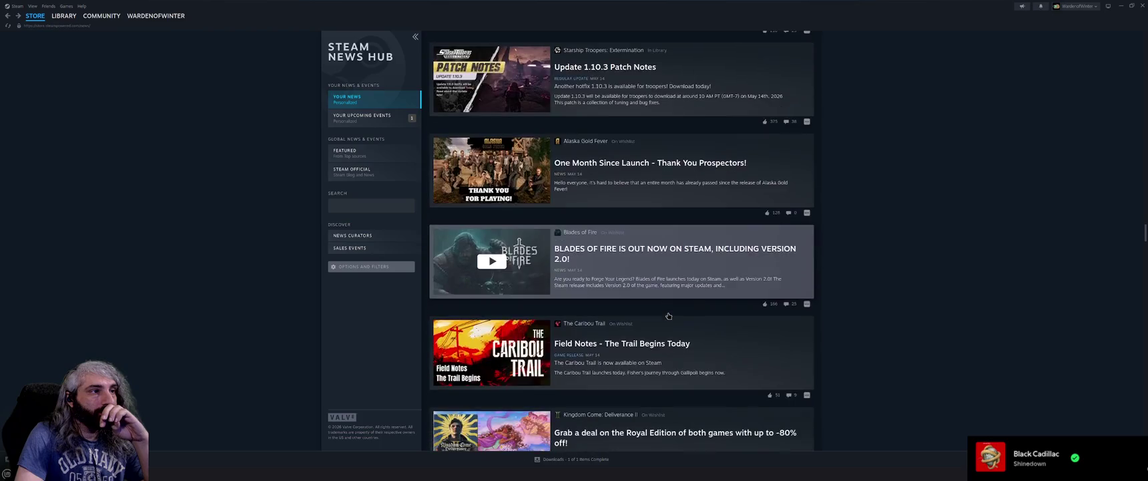
{"action": "scroll", "coordinate": [669, 315], "scroll_direction": "down", "scroll_amount": 2}
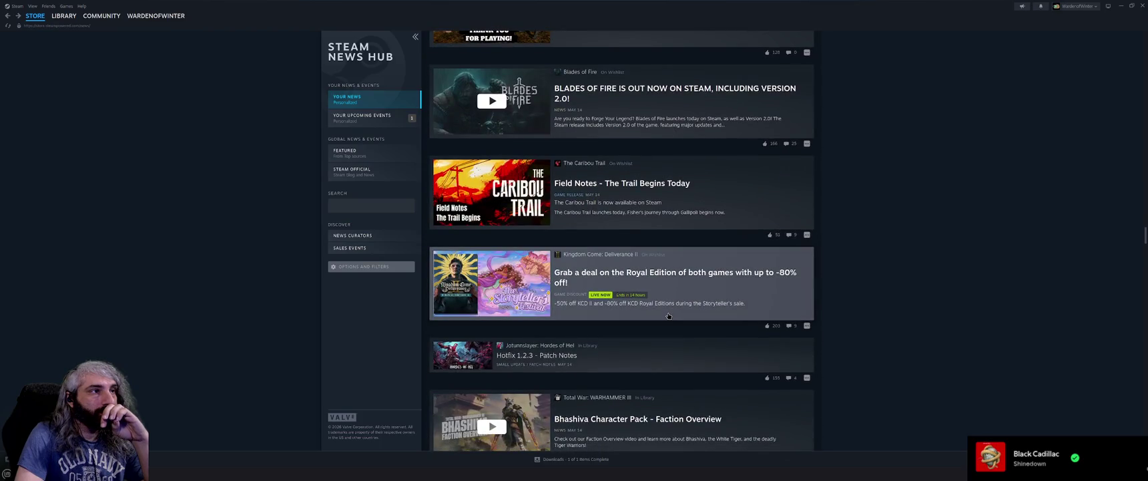
{"action": "scroll", "coordinate": [669, 315], "scroll_direction": "down", "scroll_amount": 1}
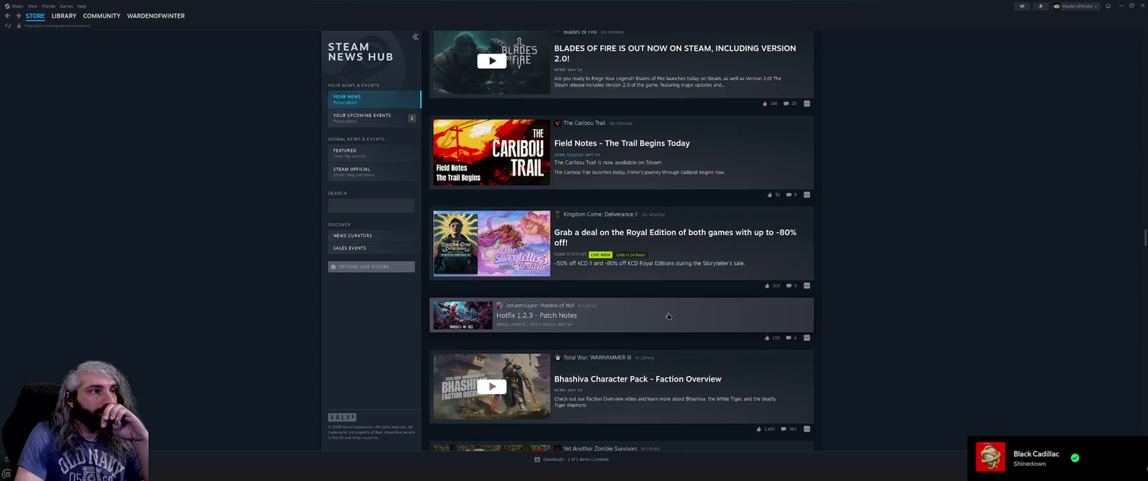
{"action": "scroll", "coordinate": [669, 315], "scroll_direction": "down", "scroll_amount": 3}
{"action": "scroll", "coordinate": [669, 315], "scroll_direction": "down", "scroll_amount": 3}
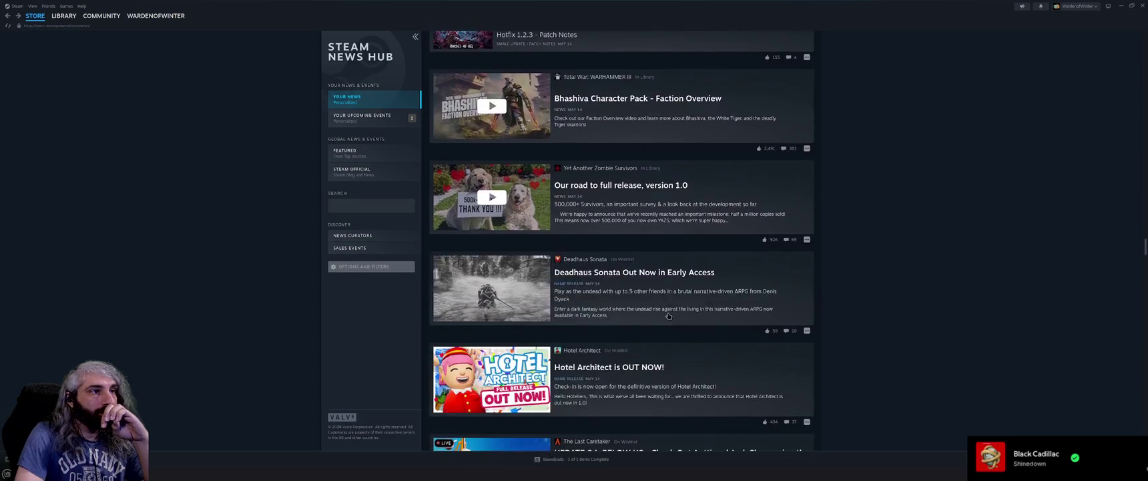
{"action": "scroll", "coordinate": [669, 315], "scroll_direction": "down", "scroll_amount": 3}
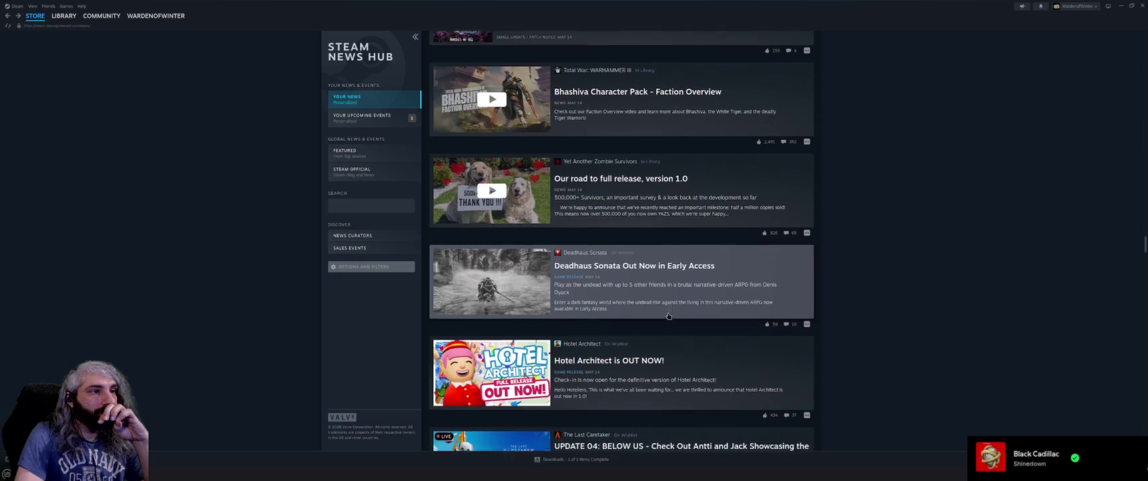
{"action": "scroll", "coordinate": [669, 315], "scroll_direction": "down", "scroll_amount": 3}
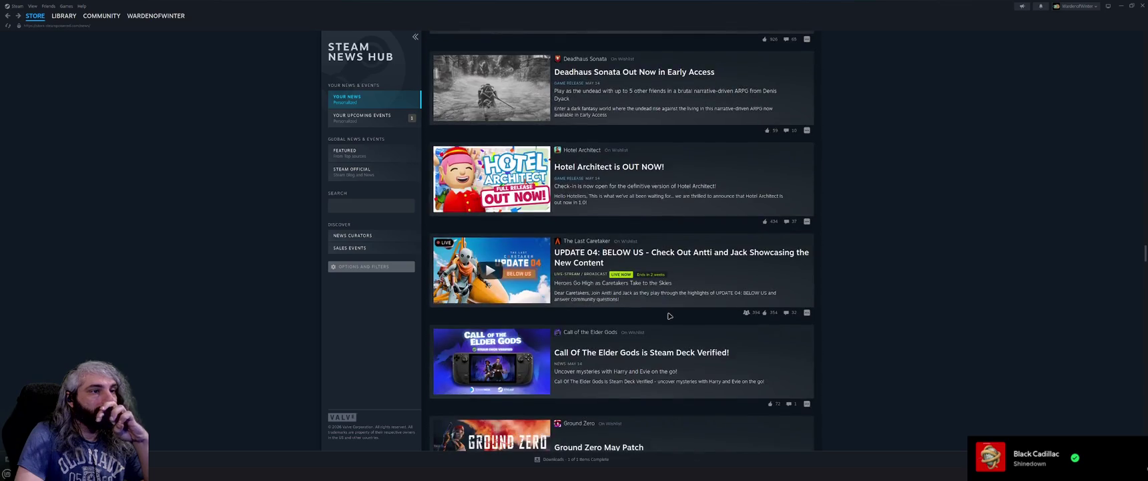
{"action": "scroll", "coordinate": [669, 315], "scroll_direction": "down", "scroll_amount": 10}
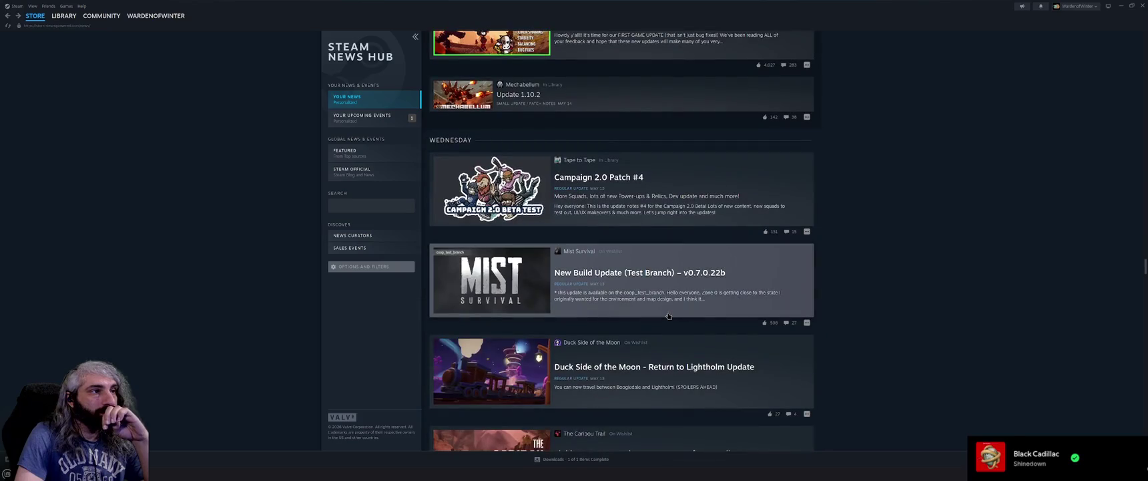
{"action": "scroll", "coordinate": [668, 315], "scroll_direction": "down", "scroll_amount": 1}
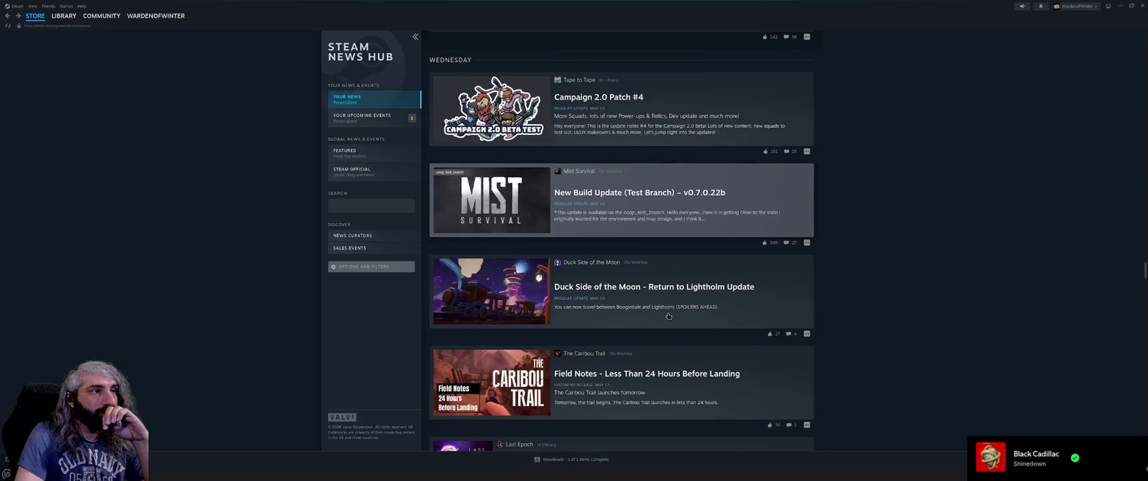
{"action": "scroll", "coordinate": [668, 315], "scroll_direction": "down", "scroll_amount": 2}
{"action": "scroll", "coordinate": [668, 315], "scroll_direction": "down", "scroll_amount": 1}
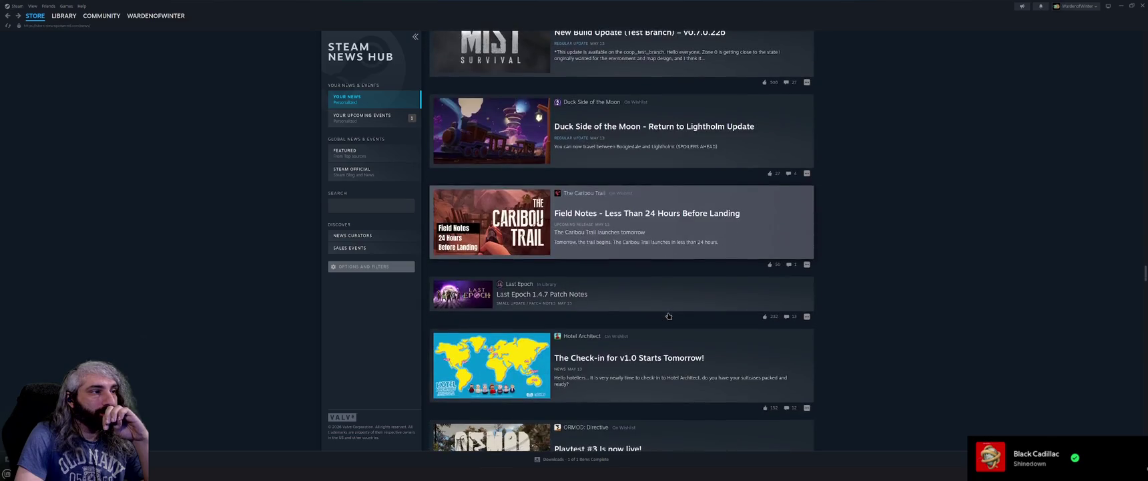
{"action": "scroll", "coordinate": [670, 315], "scroll_direction": "down", "scroll_amount": 2}
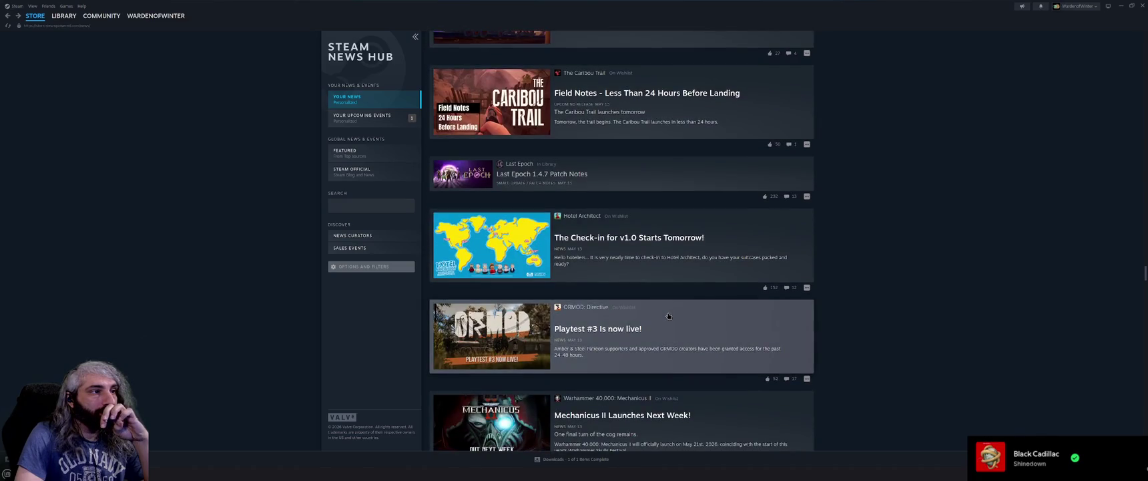
{"action": "scroll", "coordinate": [669, 315], "scroll_direction": "down", "scroll_amount": 2}
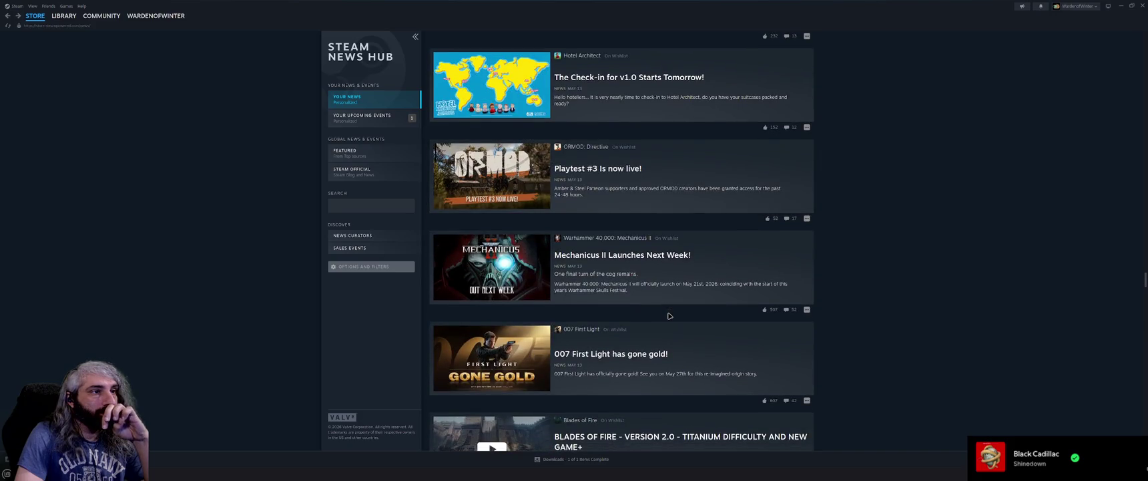
{"action": "left_click", "coordinate": [657, 291]}
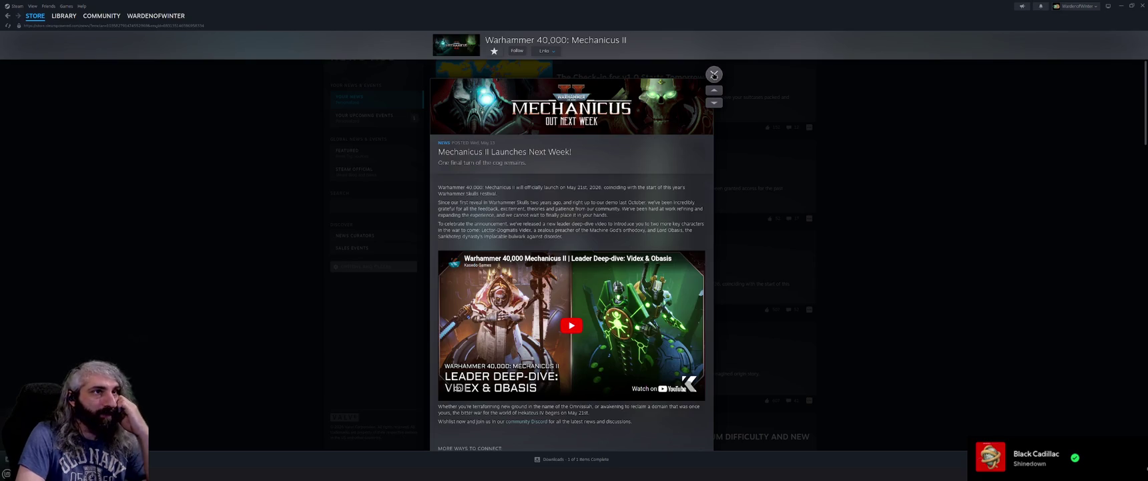
{"action": "left_click", "coordinate": [714, 75]}
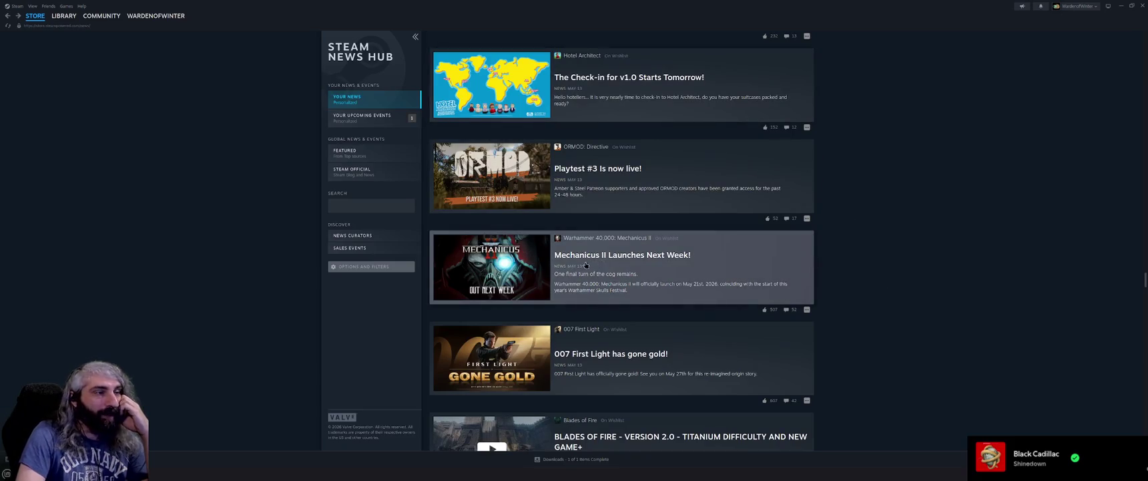
{"action": "scroll", "coordinate": [658, 281], "scroll_direction": "down", "scroll_amount": 3}
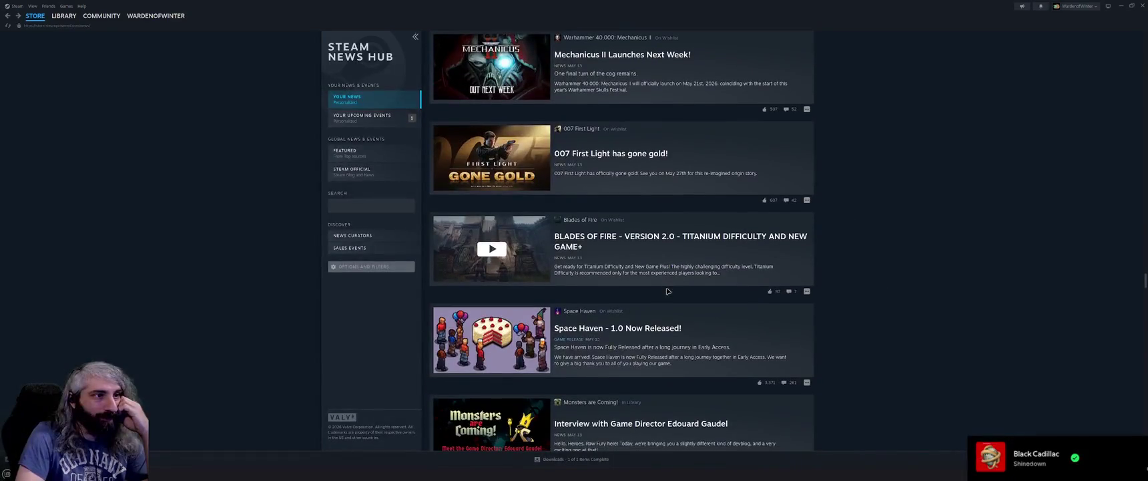
{"action": "scroll", "coordinate": [668, 291], "scroll_direction": "down", "scroll_amount": 1}
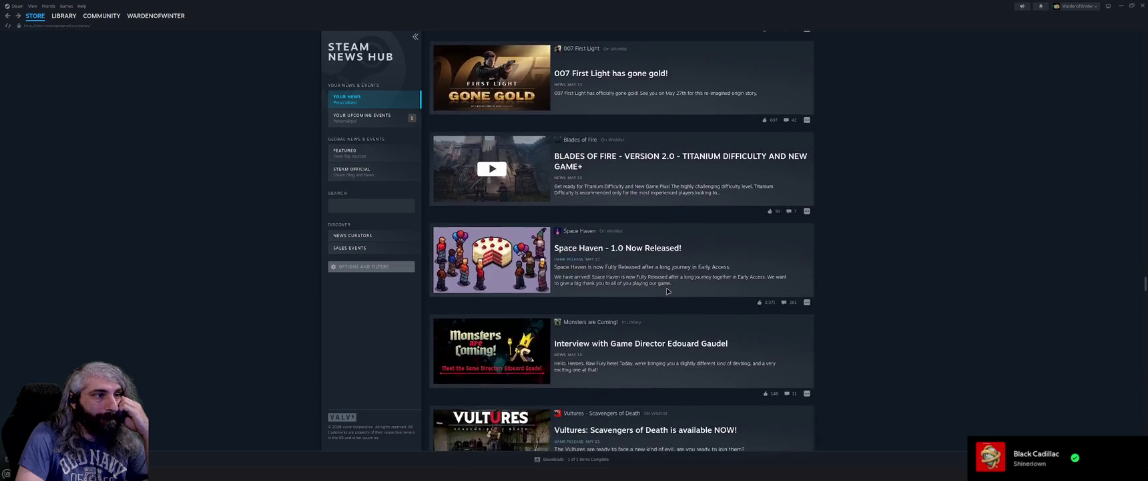
{"action": "scroll", "coordinate": [661, 288], "scroll_direction": "up", "scroll_amount": 3}
{"action": "scroll", "coordinate": [681, 313], "scroll_direction": "down", "scroll_amount": 4}
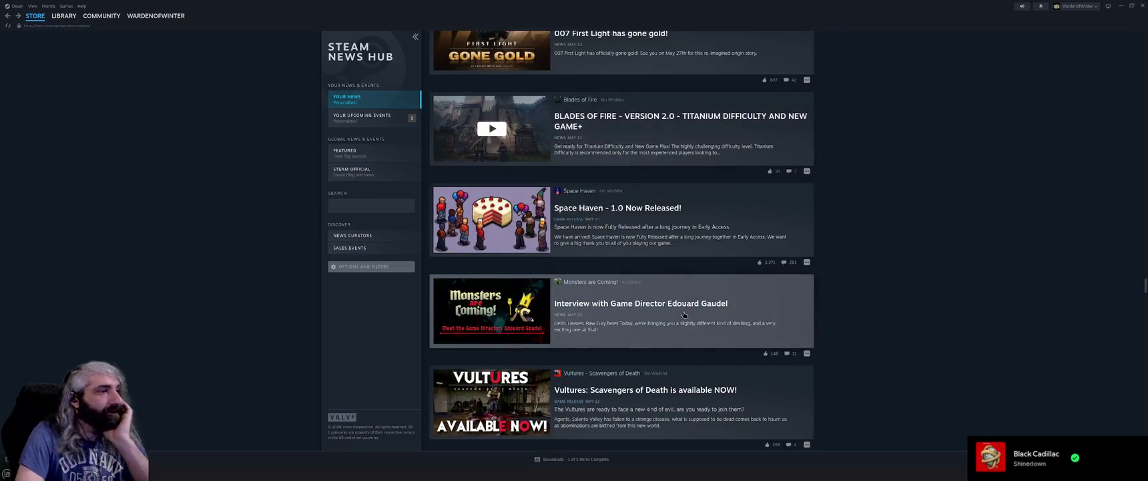
{"action": "scroll", "coordinate": [691, 333], "scroll_direction": "down", "scroll_amount": 2}
{"action": "scroll", "coordinate": [683, 316], "scroll_direction": "down", "scroll_amount": 1}
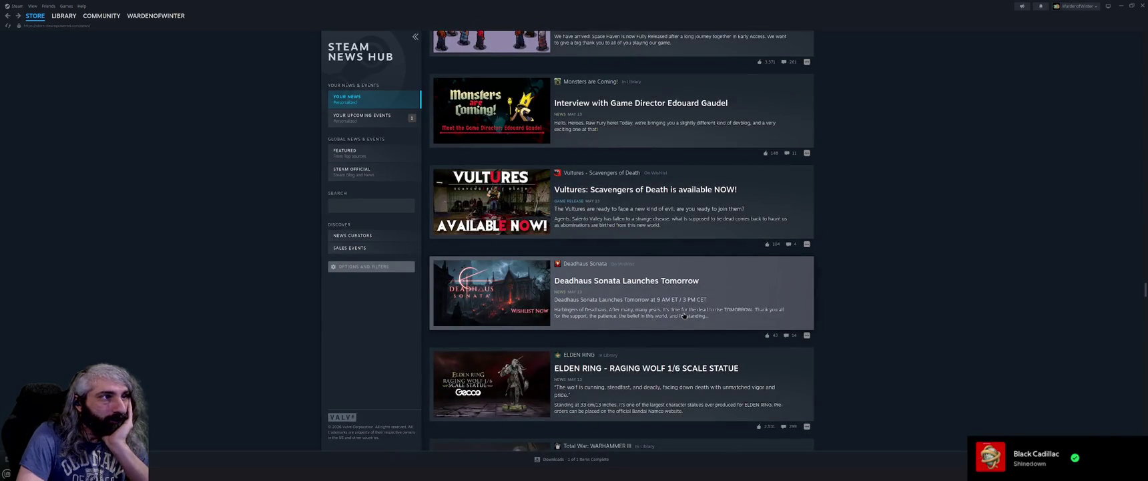
{"action": "scroll", "coordinate": [684, 315], "scroll_direction": "down", "scroll_amount": 1}
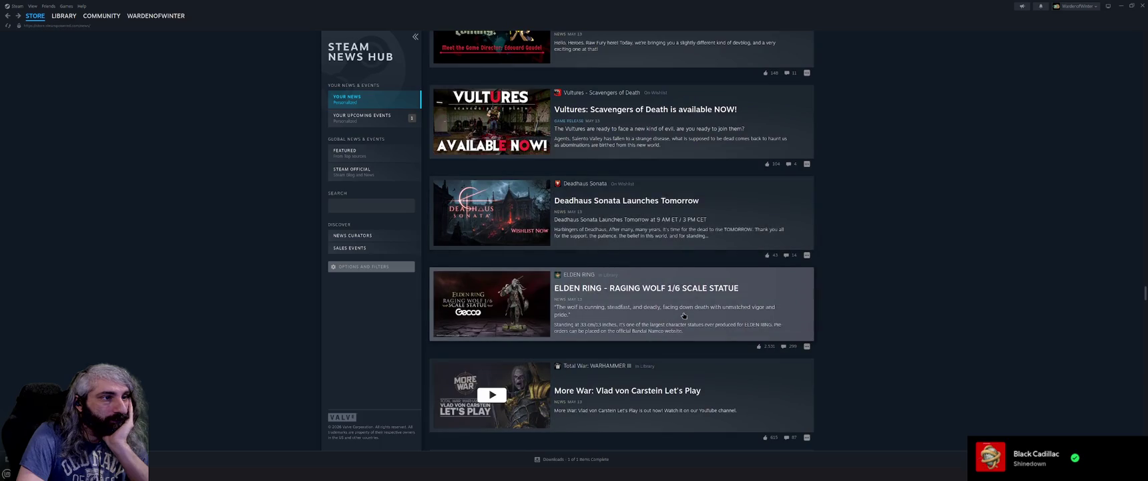
{"action": "scroll", "coordinate": [684, 315], "scroll_direction": "down", "scroll_amount": 1}
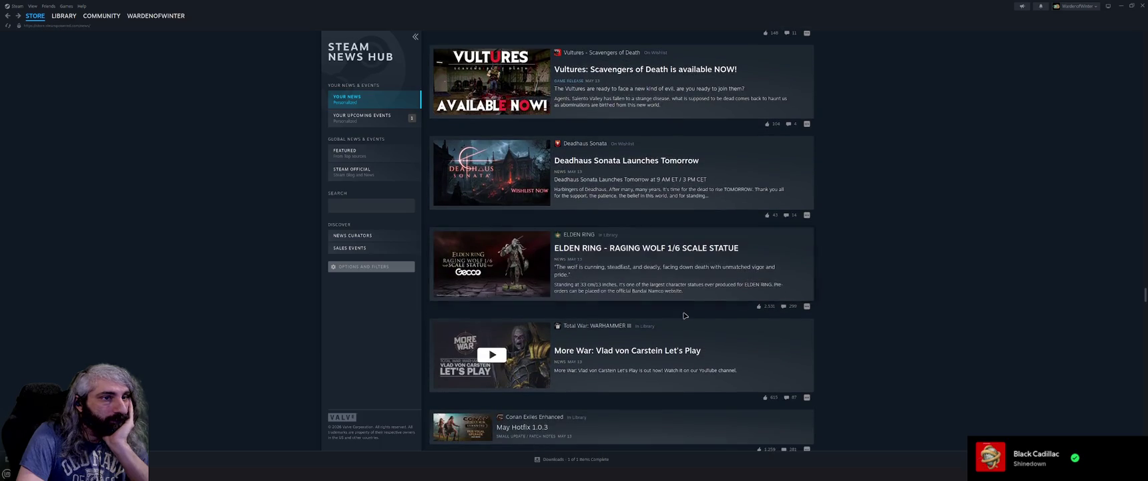
{"action": "left_click", "coordinate": [807, 307]}
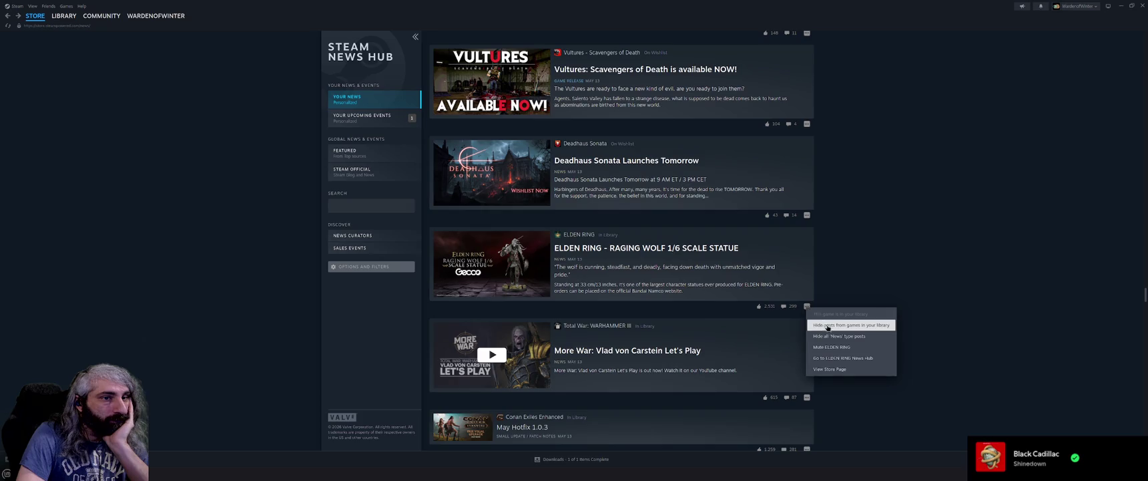
Mute ELDEN RING so its posts leave the News Hub feed
{"action": "left_click", "coordinate": [833, 347]}
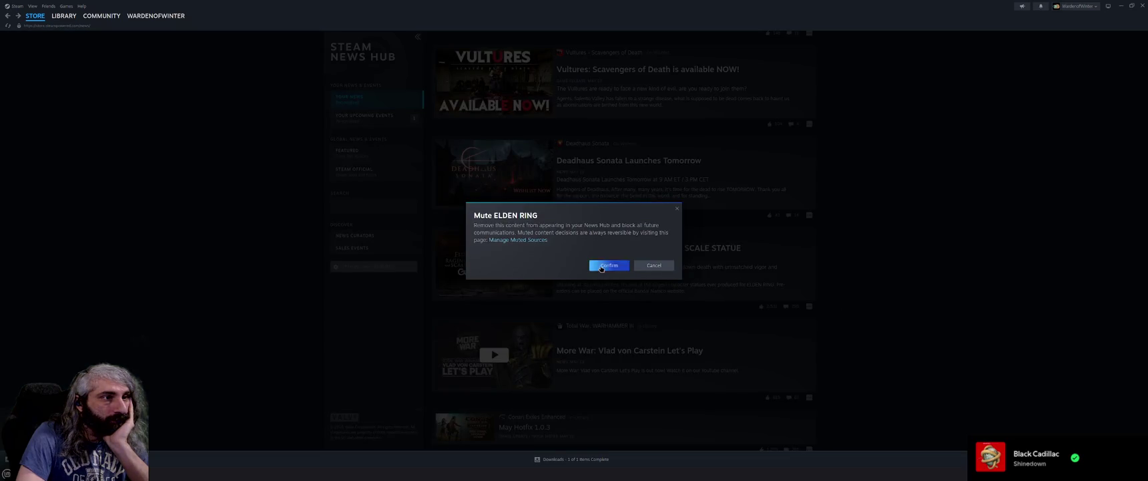
{"action": "left_click", "coordinate": [604, 268]}
{"action": "scroll", "coordinate": [843, 311], "scroll_direction": "up", "scroll_amount": 10}
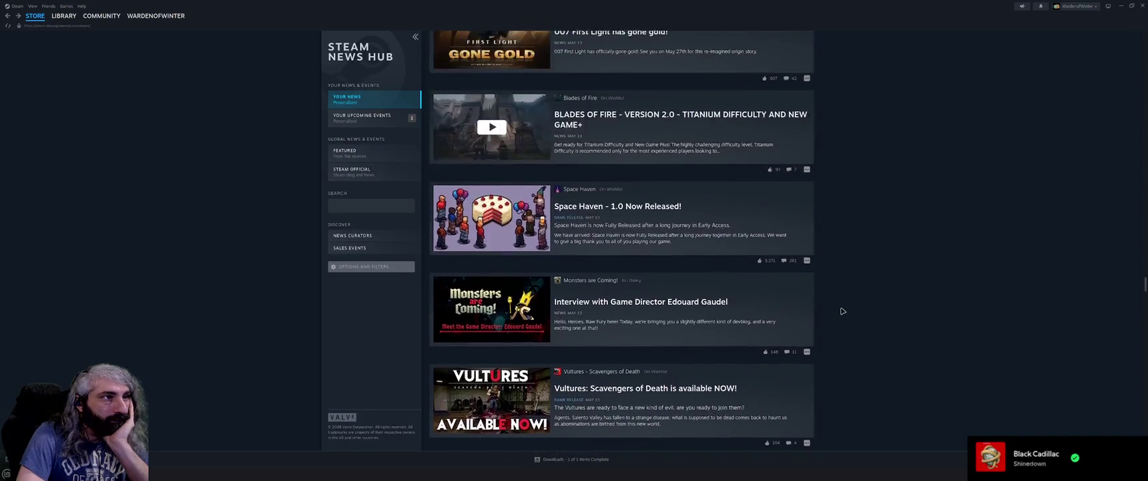
{"action": "scroll", "coordinate": [843, 311], "scroll_direction": "up", "scroll_amount": 5}
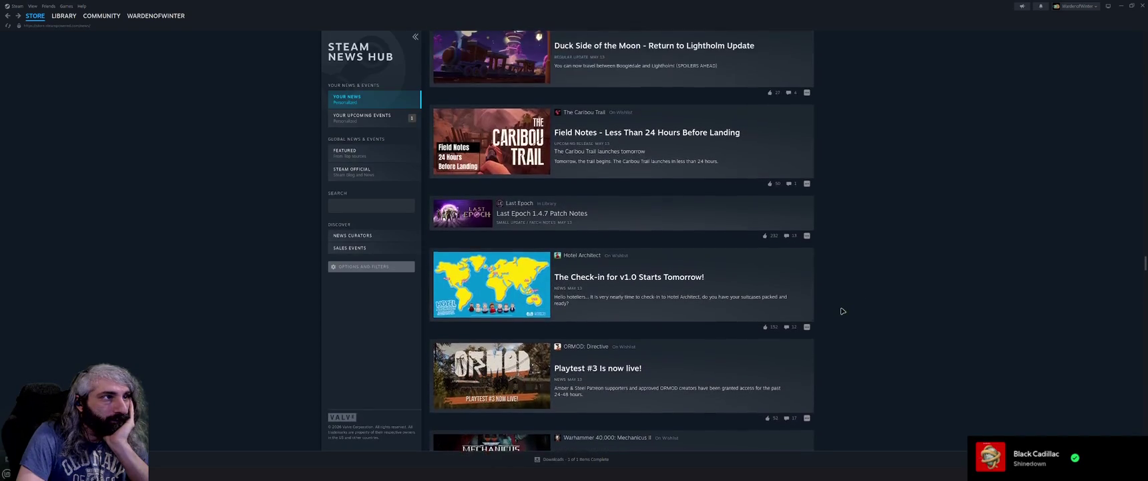
{"action": "scroll", "coordinate": [819, 276], "scroll_direction": "down", "scroll_amount": 2}
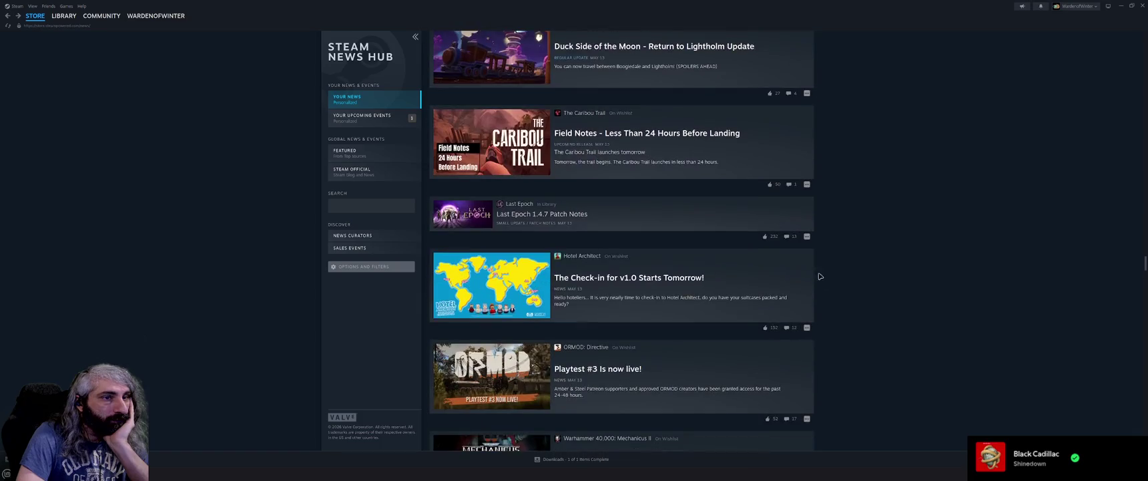
Mute Last Epoch, then scroll the feed past V Rising, Frostrail and DISPLACED updates
{"action": "left_click", "coordinate": [808, 238]}
{"action": "left_click", "coordinate": [868, 280]}
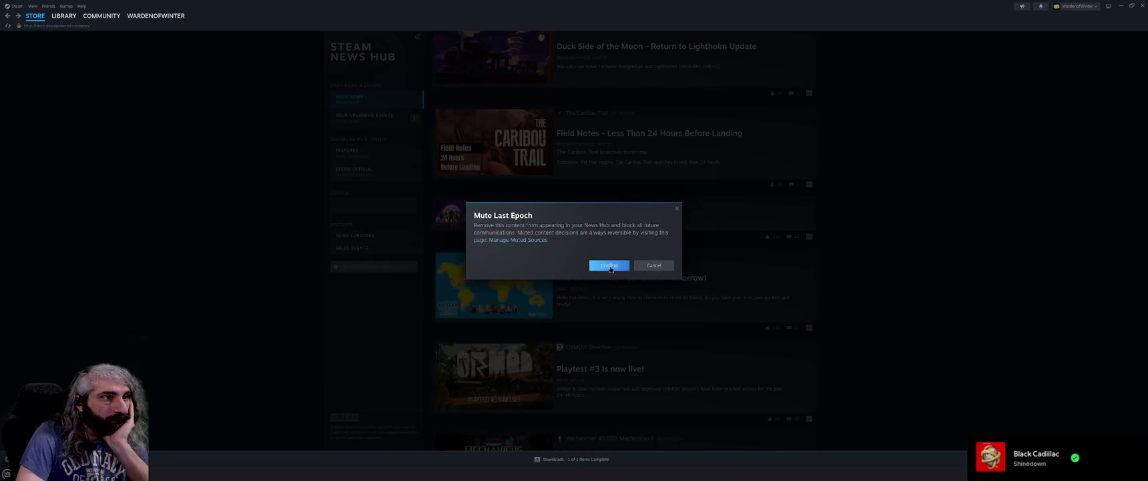
{"action": "key", "text": "Return"}
{"action": "scroll", "coordinate": [868, 288], "scroll_direction": "down", "scroll_amount": 7}
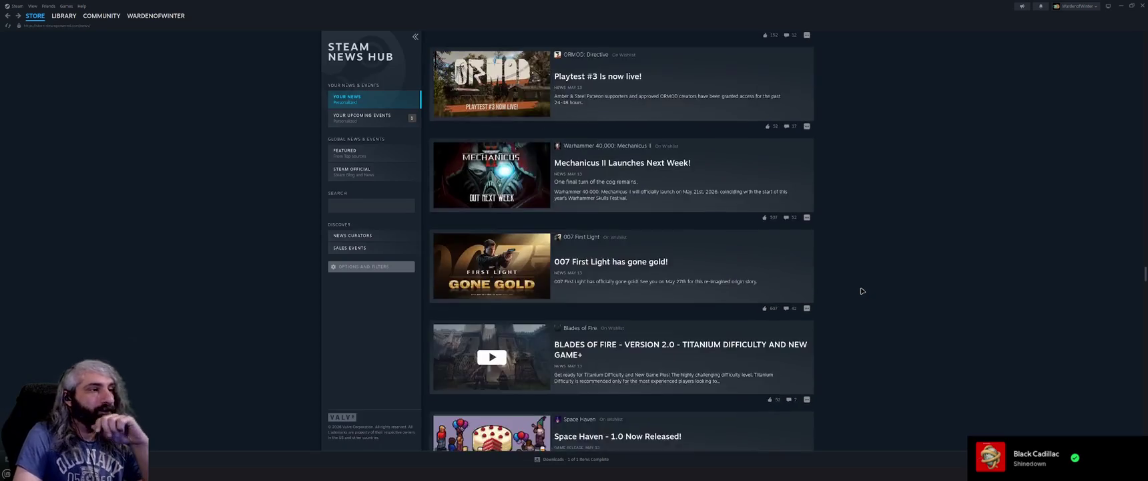
{"action": "scroll", "coordinate": [862, 291], "scroll_direction": "down", "scroll_amount": 6}
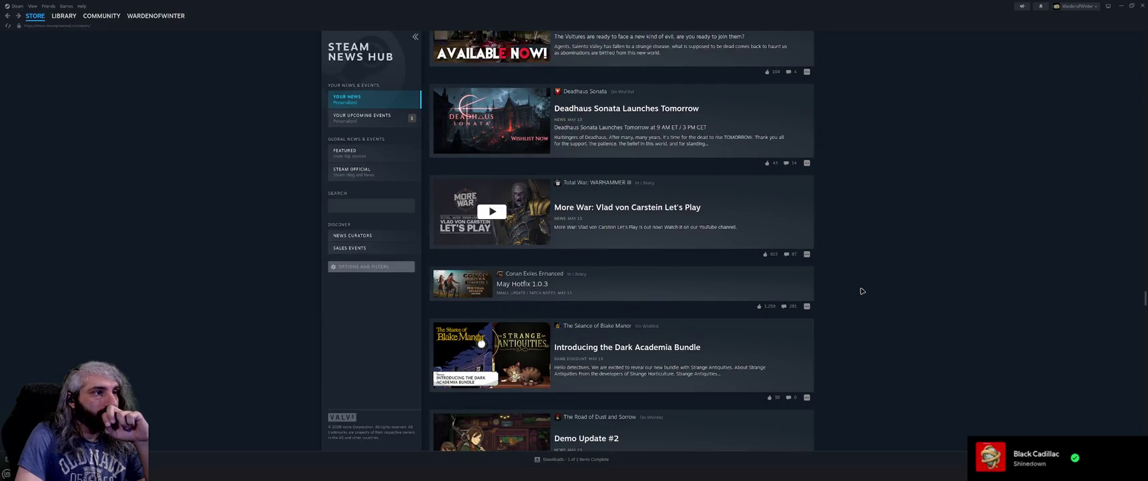
{"action": "scroll", "coordinate": [862, 290], "scroll_direction": "down", "scroll_amount": 1}
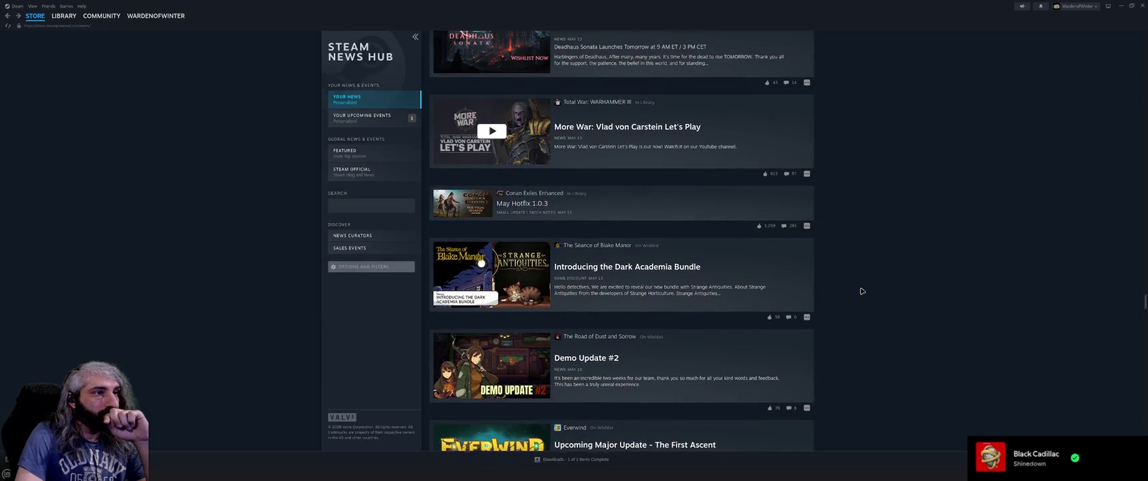
{"action": "scroll", "coordinate": [862, 290], "scroll_direction": "down", "scroll_amount": 3}
{"action": "scroll", "coordinate": [862, 290], "scroll_direction": "down", "scroll_amount": 2}
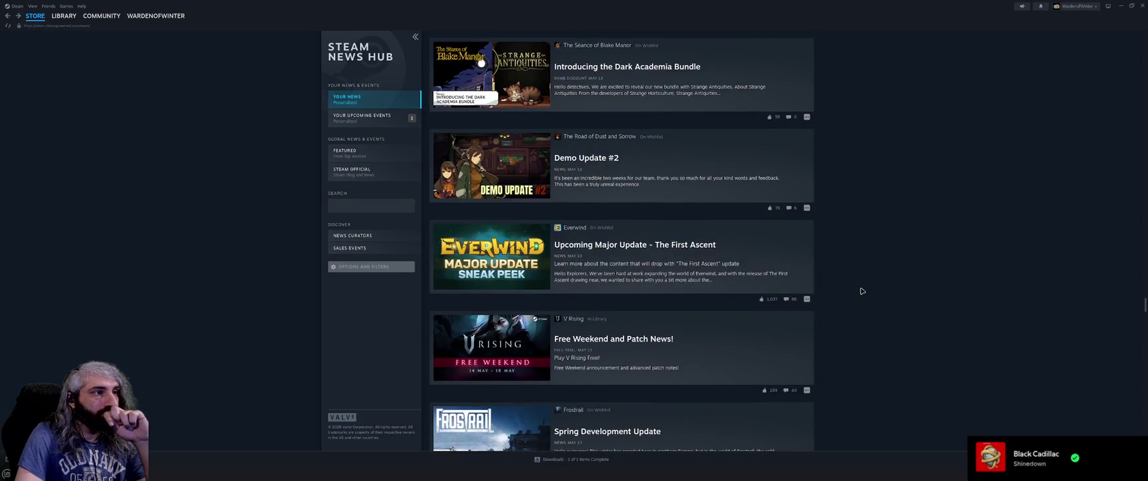
{"action": "scroll", "coordinate": [862, 291], "scroll_direction": "down", "scroll_amount": 1}
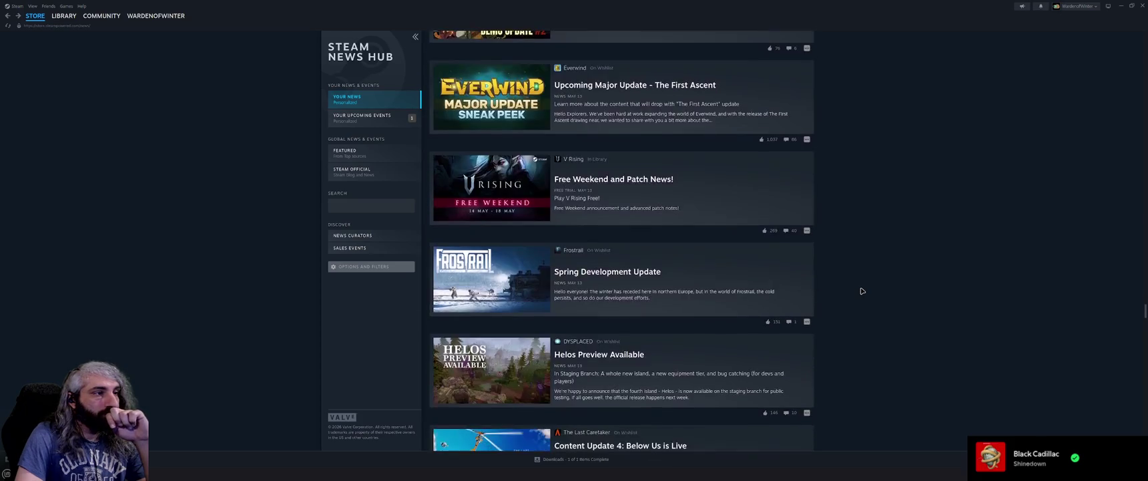
{"action": "scroll", "coordinate": [862, 291], "scroll_direction": "down", "scroll_amount": 1}
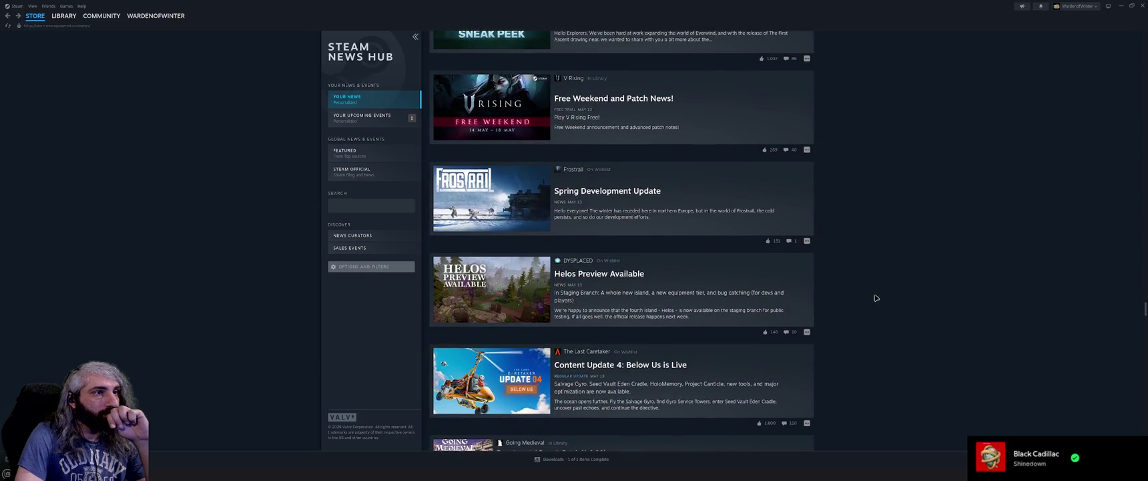
Open Frostrail's Spring Development Update article and follow its link to the store page
{"action": "left_click", "coordinate": [728, 240]}
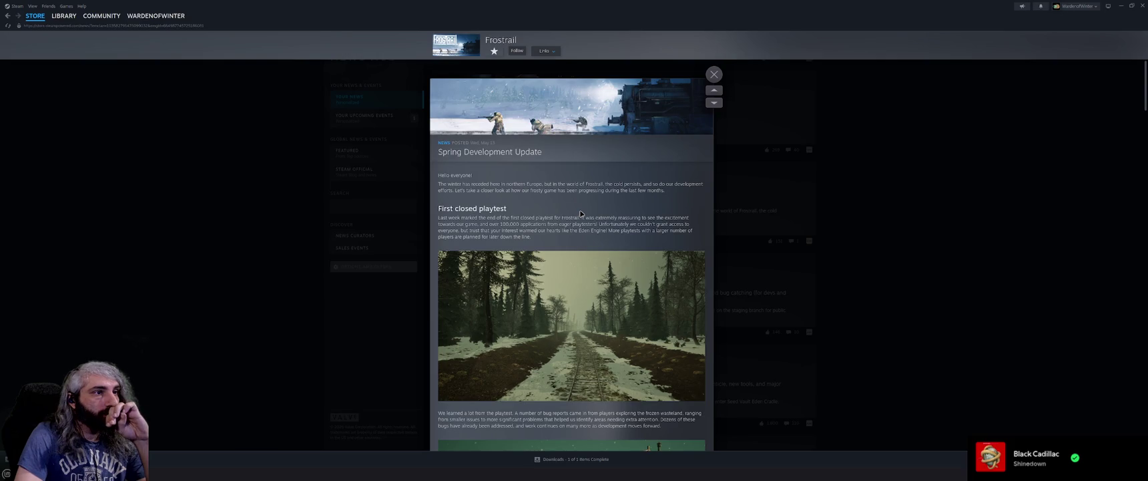
{"action": "left_click", "coordinate": [546, 51]}
{"action": "left_click", "coordinate": [551, 66]}
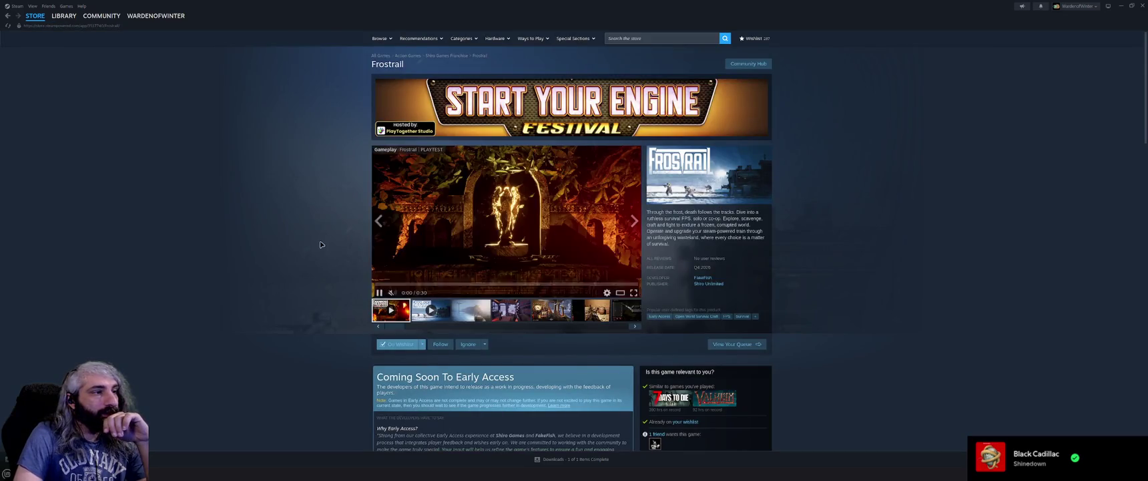
Scroll the Frostrail store page, return to the article and close it
{"action": "scroll", "coordinate": [327, 247], "scroll_direction": "down", "scroll_amount": 1}
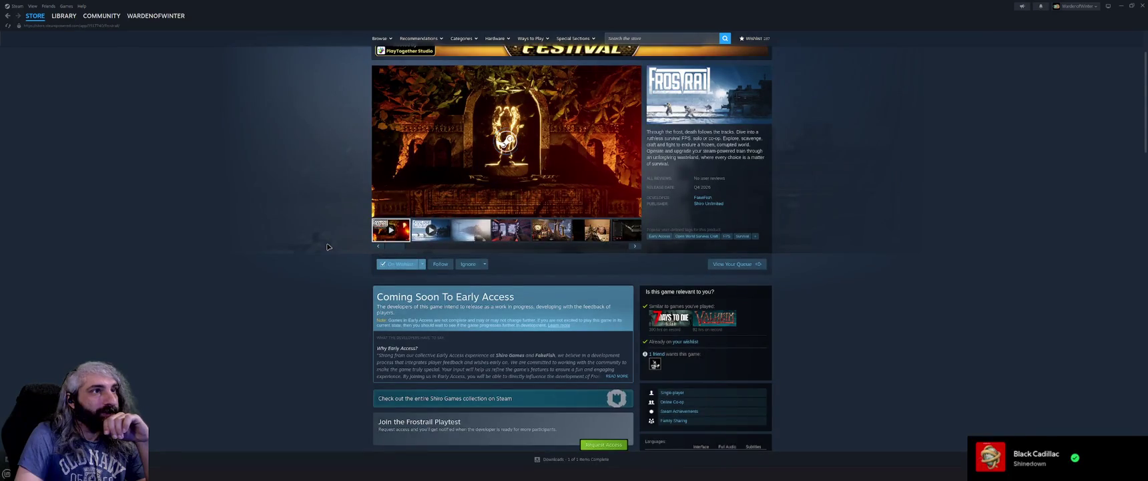
{"action": "scroll", "coordinate": [328, 246], "scroll_direction": "down", "scroll_amount": 2}
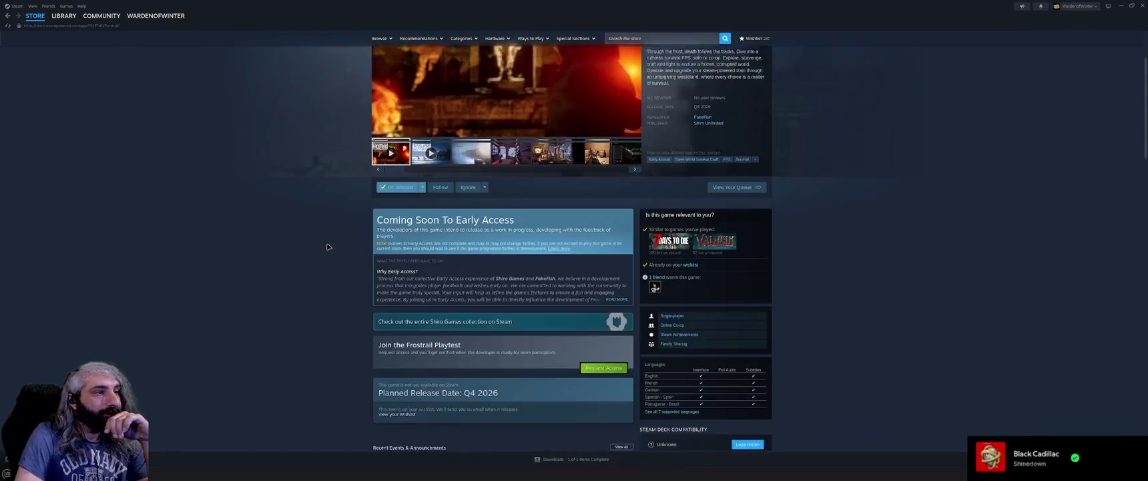
{"action": "scroll", "coordinate": [334, 247], "scroll_direction": "up", "scroll_amount": 3}
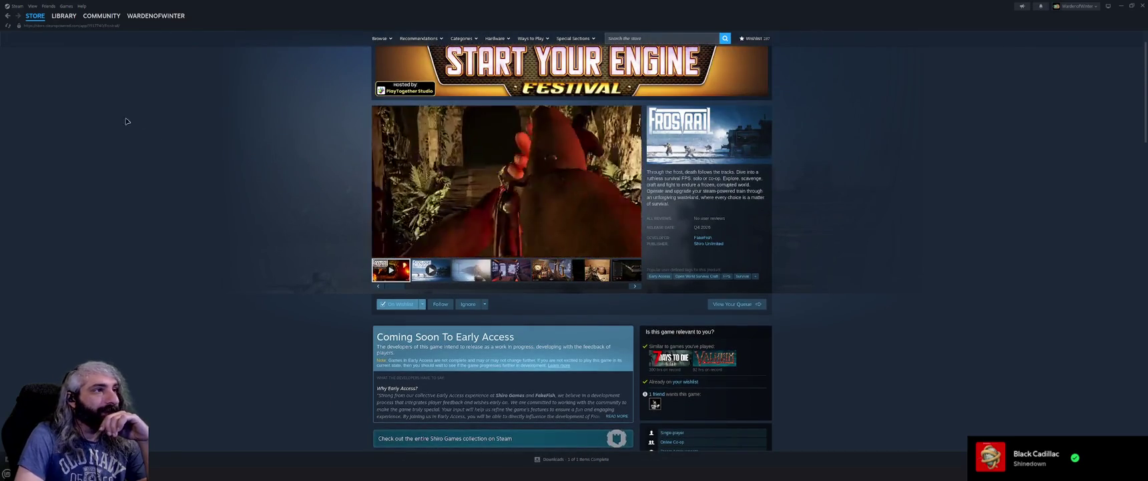
{"action": "left_click", "coordinate": [7, 15]}
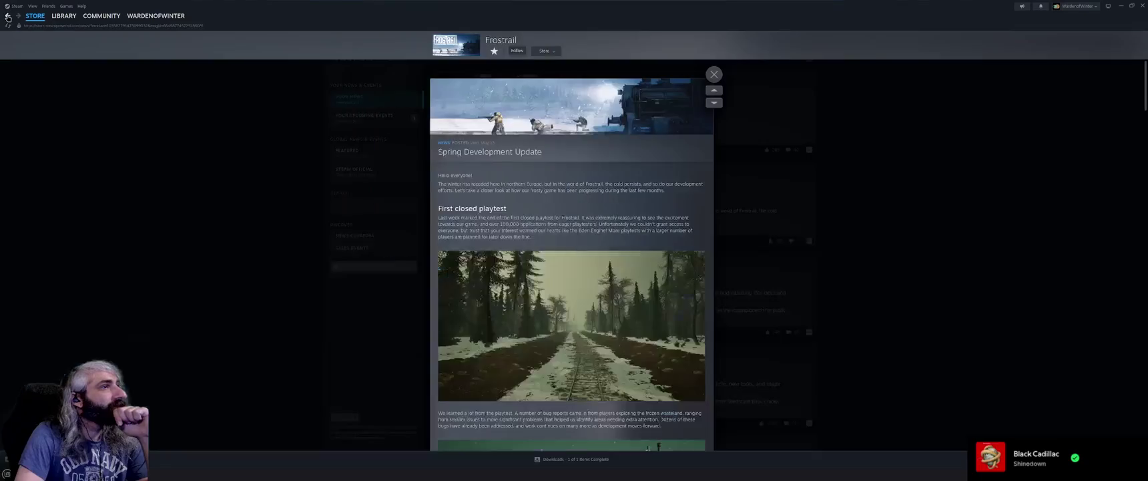
{"action": "left_click", "coordinate": [876, 275]}
Scroll further down the News Hub feed
{"action": "scroll", "coordinate": [874, 300], "scroll_direction": "down", "scroll_amount": 3}
{"action": "scroll", "coordinate": [875, 303], "scroll_direction": "down", "scroll_amount": 6}
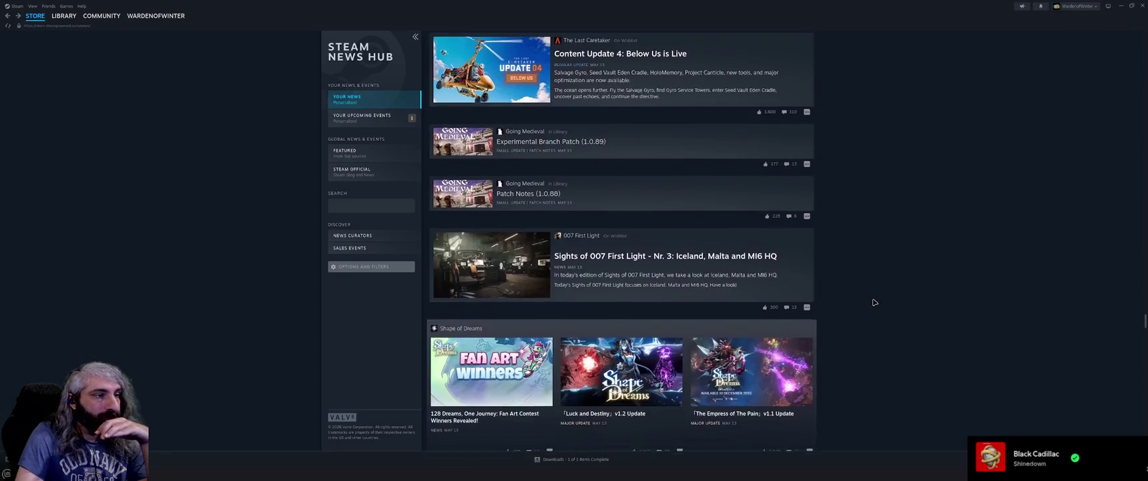
{"action": "scroll", "coordinate": [875, 303], "scroll_direction": "down", "scroll_amount": 2}
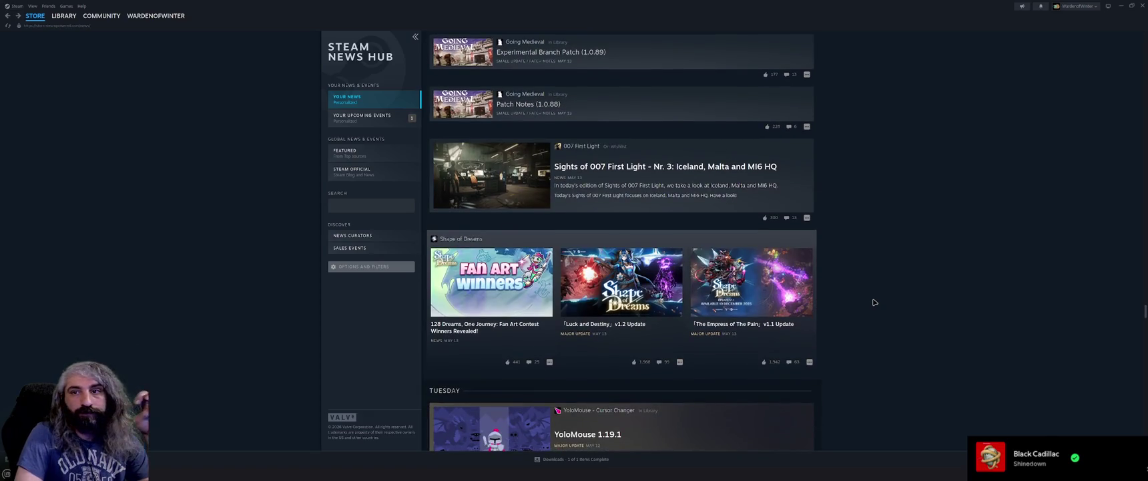
{"action": "scroll", "coordinate": [875, 302], "scroll_direction": "down", "scroll_amount": 1}
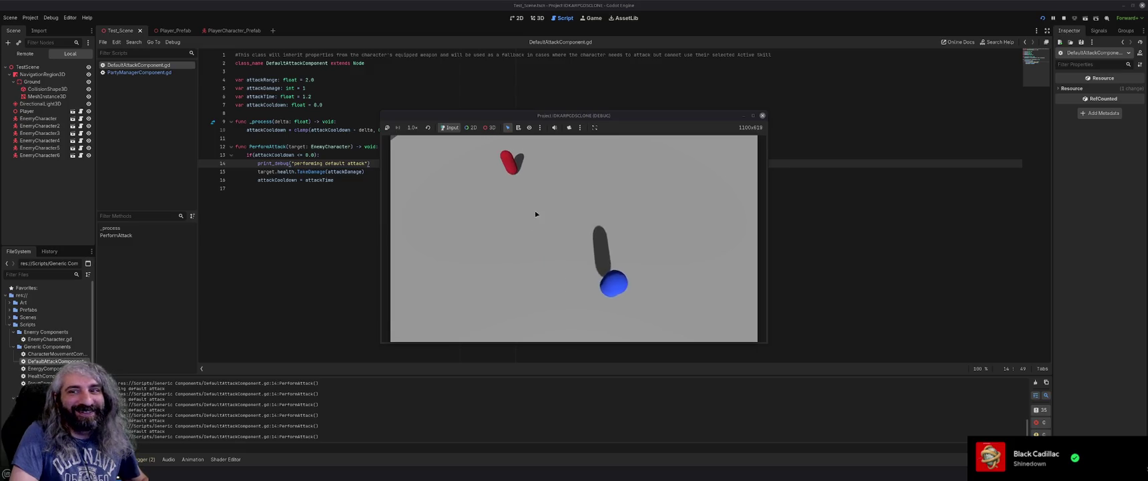
Send the blue player to attack a red enemy, stop the test, and mute YoloMouse in Steam
{"action": "left_click", "coordinate": [511, 171]}
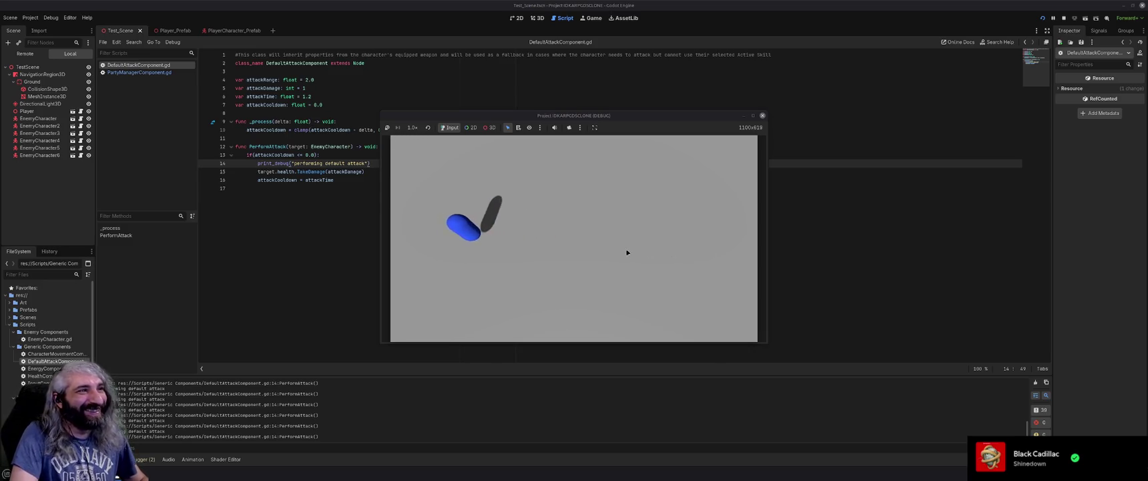
{"action": "left_click", "coordinate": [763, 115]}
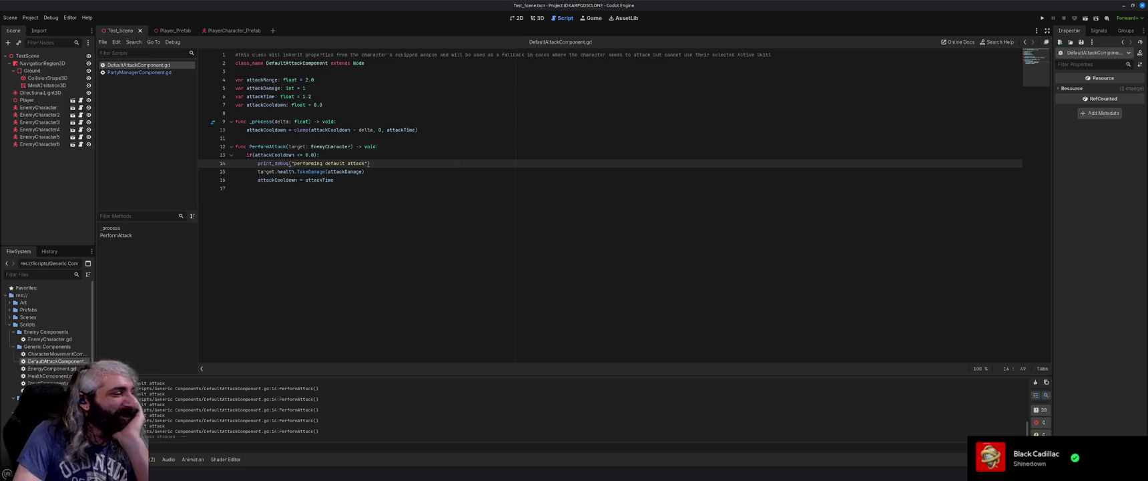
{"action": "key", "text": "alt+Tab"}
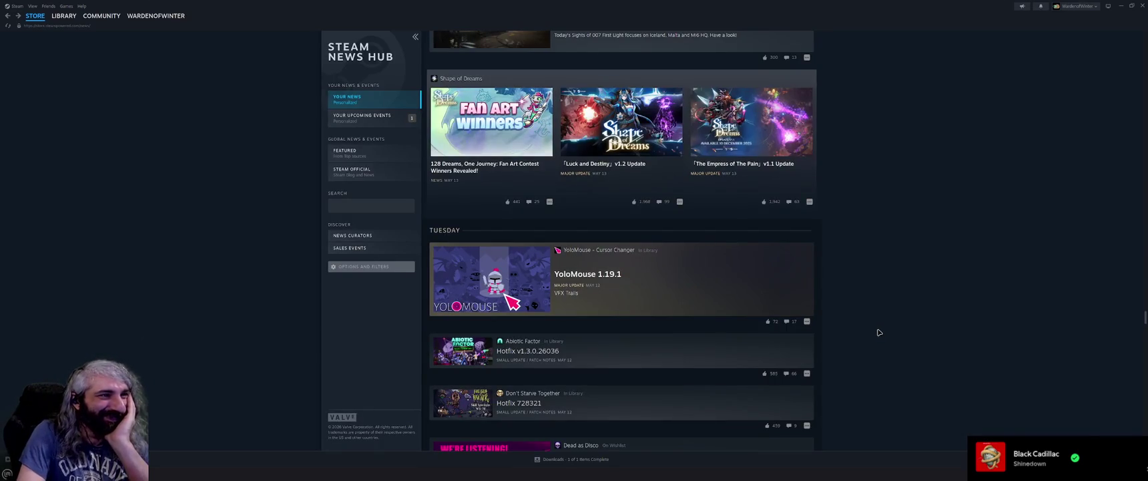
{"action": "left_click", "coordinate": [807, 321]}
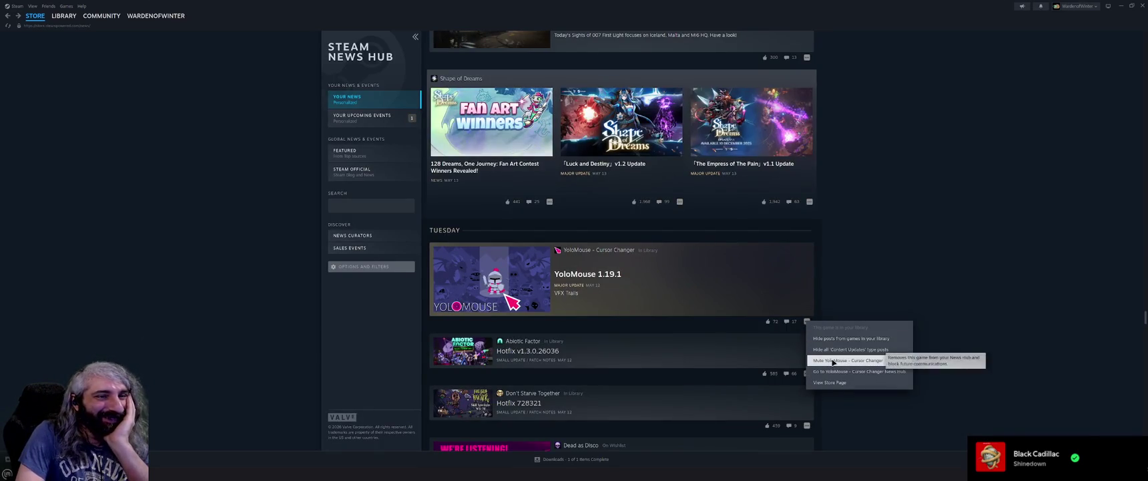
{"action": "left_click", "coordinate": [834, 362]}
{"action": "left_click", "coordinate": [608, 267]}
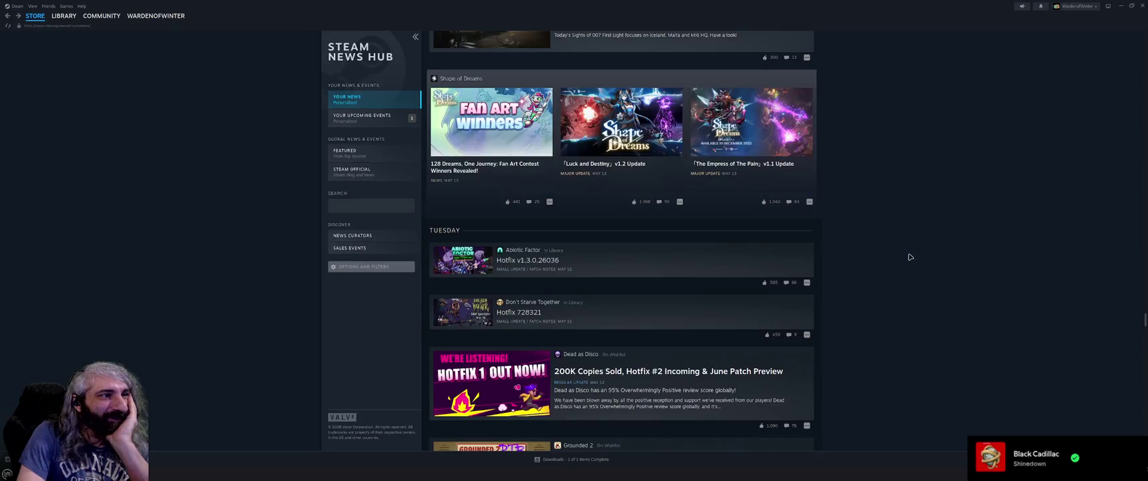
Scroll through the recent game update and patch posts, then go back to the Store front page
{"action": "scroll", "coordinate": [895, 275], "scroll_direction": "down", "scroll_amount": 3}
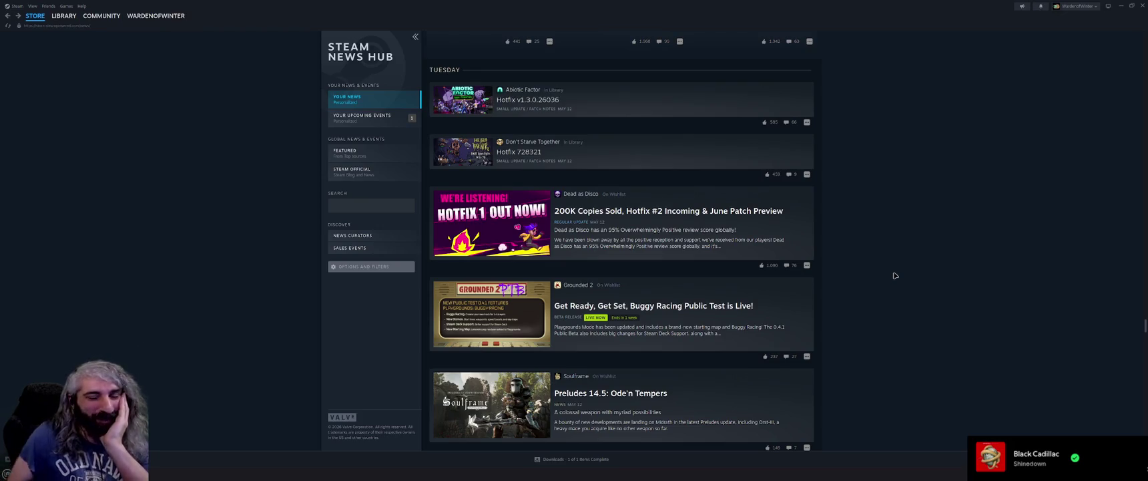
{"action": "scroll", "coordinate": [885, 270], "scroll_direction": "down", "scroll_amount": 5}
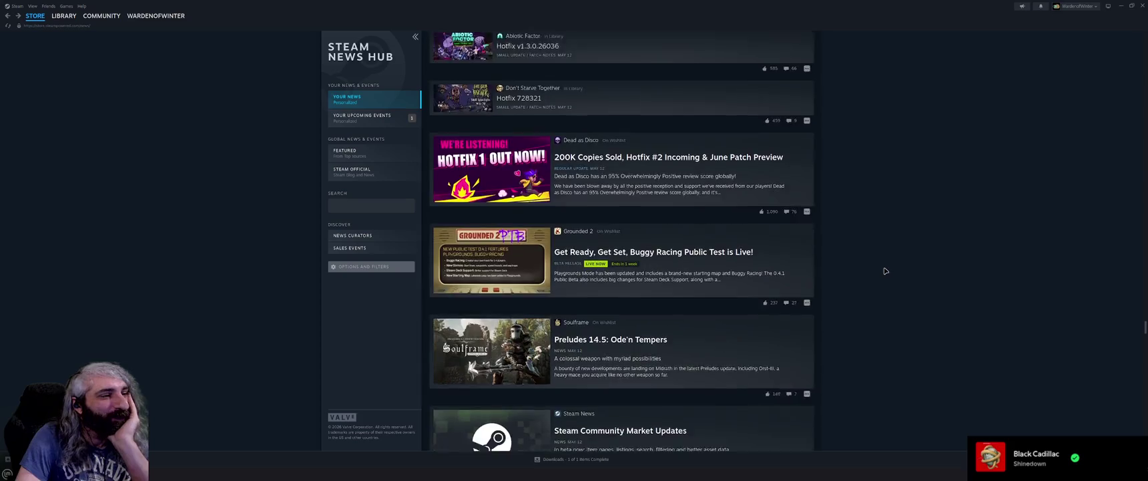
{"action": "scroll", "coordinate": [885, 271], "scroll_direction": "down", "scroll_amount": 2}
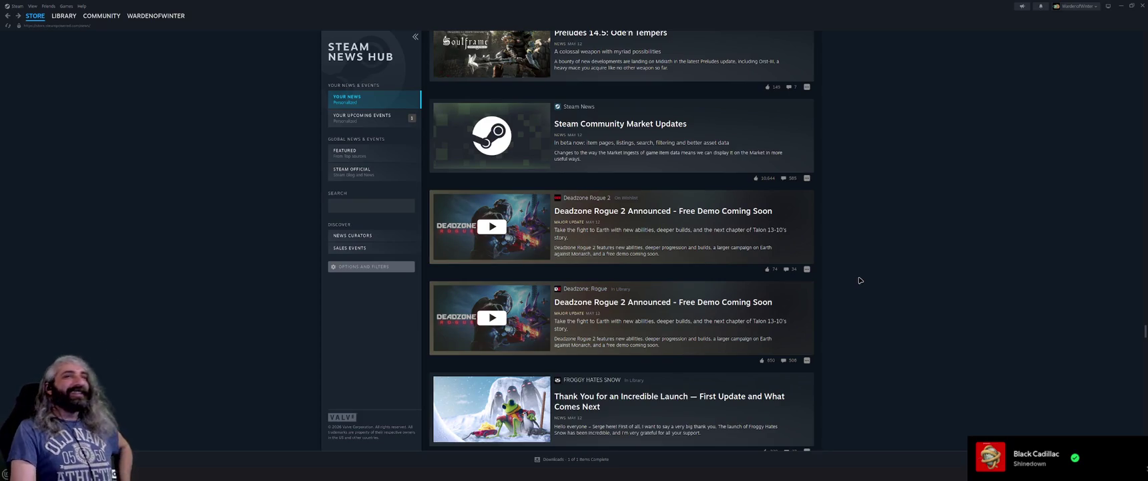
{"action": "scroll", "coordinate": [860, 285], "scroll_direction": "down", "scroll_amount": 2}
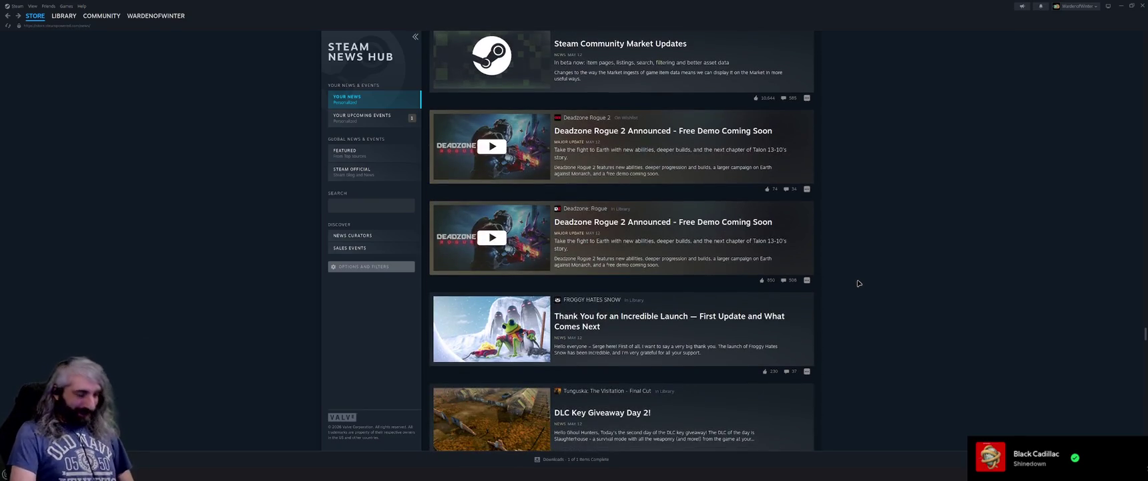
{"action": "scroll", "coordinate": [858, 283], "scroll_direction": "down", "scroll_amount": 3}
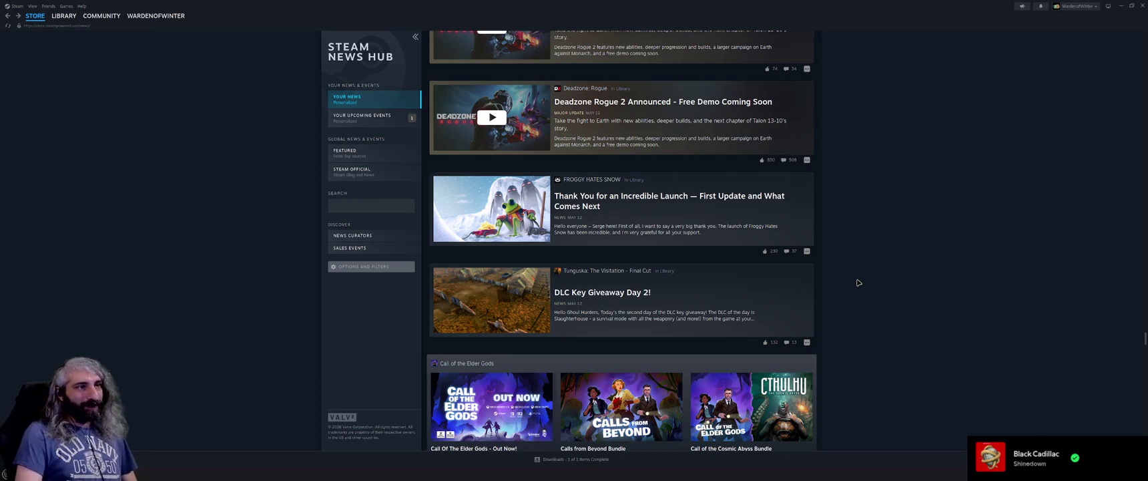
{"action": "scroll", "coordinate": [859, 282], "scroll_direction": "down", "scroll_amount": 2}
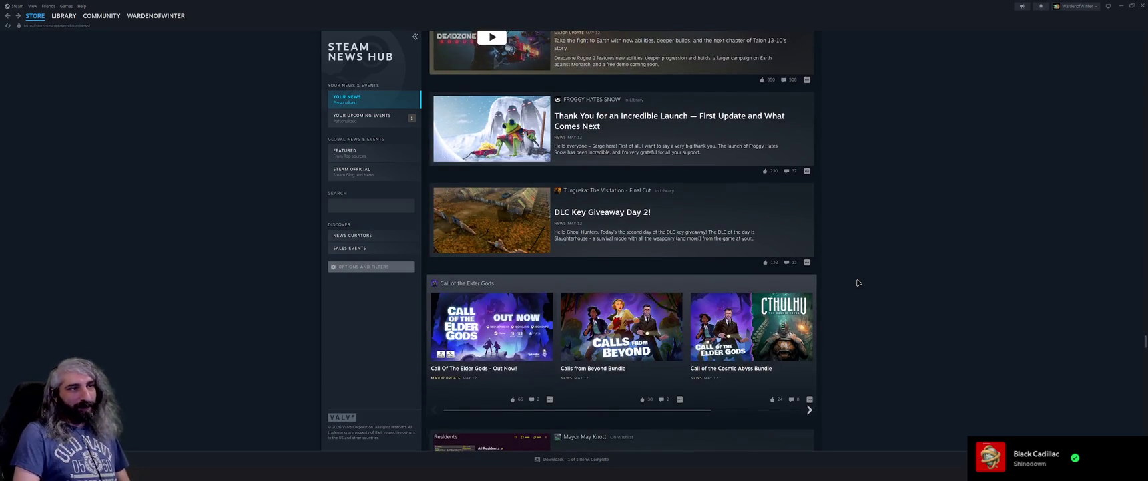
{"action": "scroll", "coordinate": [858, 282], "scroll_direction": "down", "scroll_amount": 2}
{"action": "scroll", "coordinate": [858, 282], "scroll_direction": "down", "scroll_amount": 3}
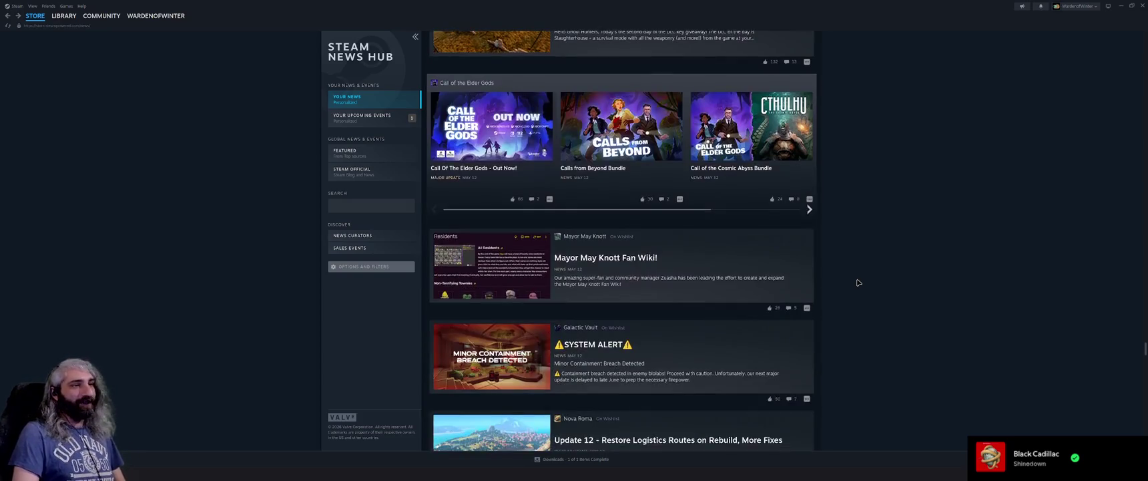
{"action": "scroll", "coordinate": [859, 283], "scroll_direction": "down", "scroll_amount": 2}
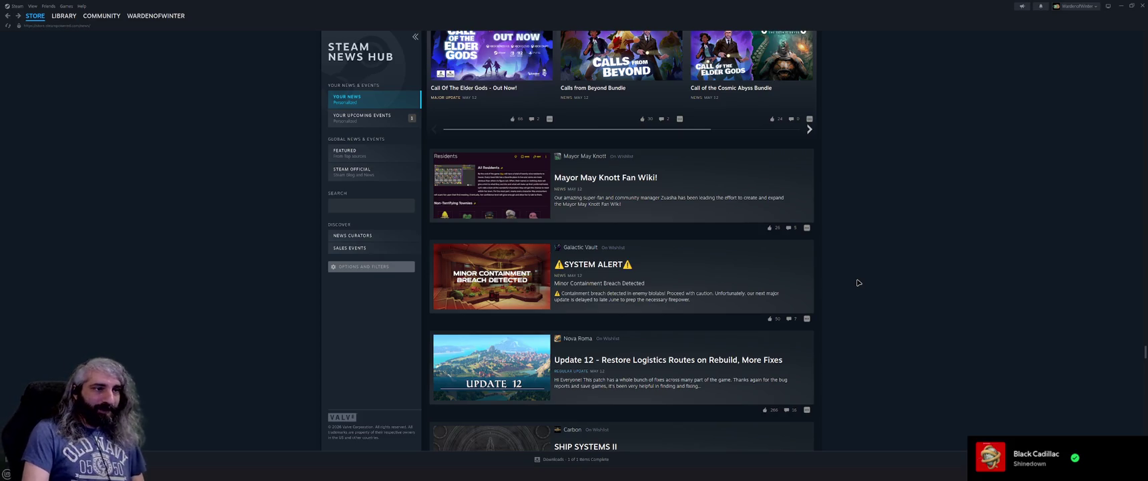
{"action": "scroll", "coordinate": [859, 282], "scroll_direction": "down", "scroll_amount": 3}
{"action": "scroll", "coordinate": [859, 283], "scroll_direction": "down", "scroll_amount": 3}
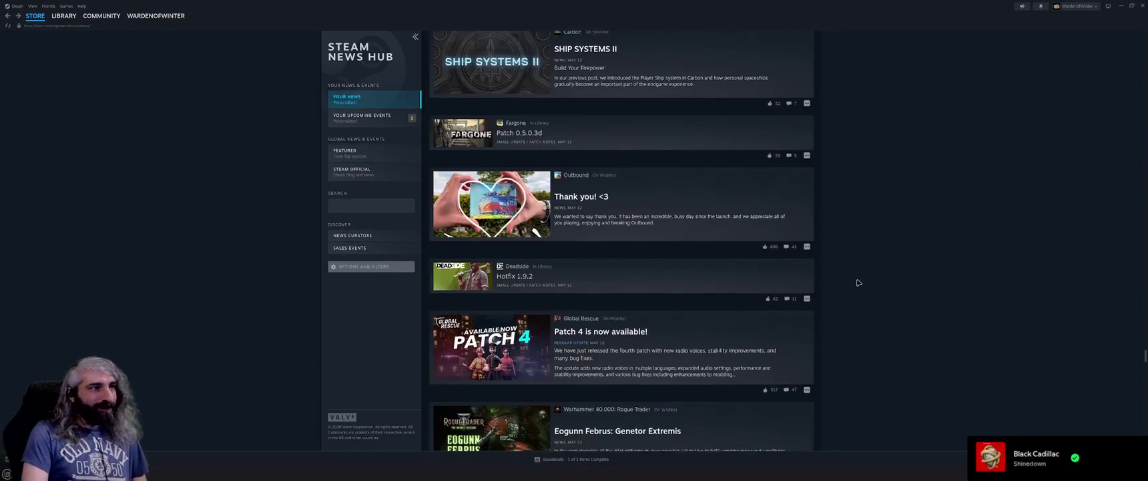
{"action": "scroll", "coordinate": [858, 282], "scroll_direction": "down", "scroll_amount": 2}
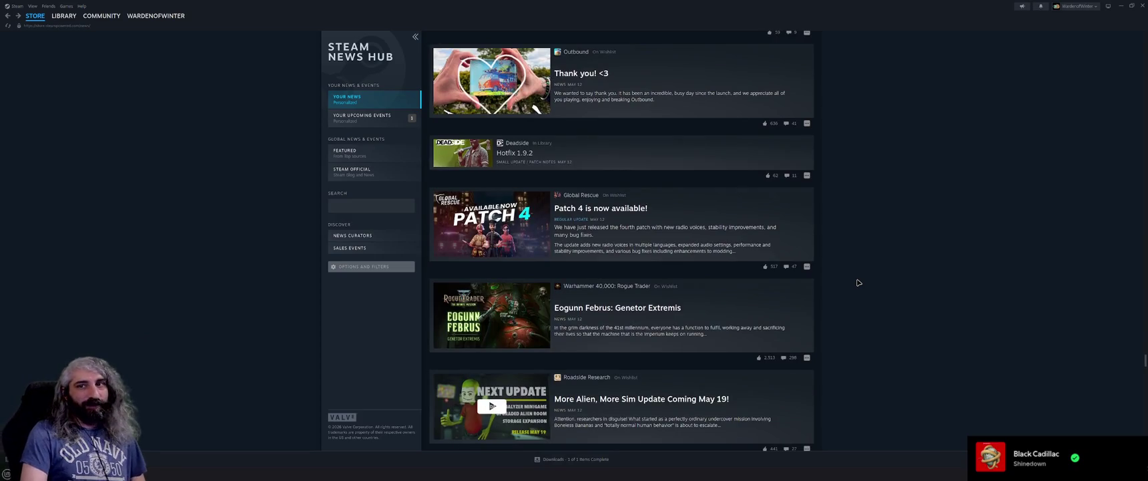
{"action": "scroll", "coordinate": [859, 283], "scroll_direction": "down", "scroll_amount": 1}
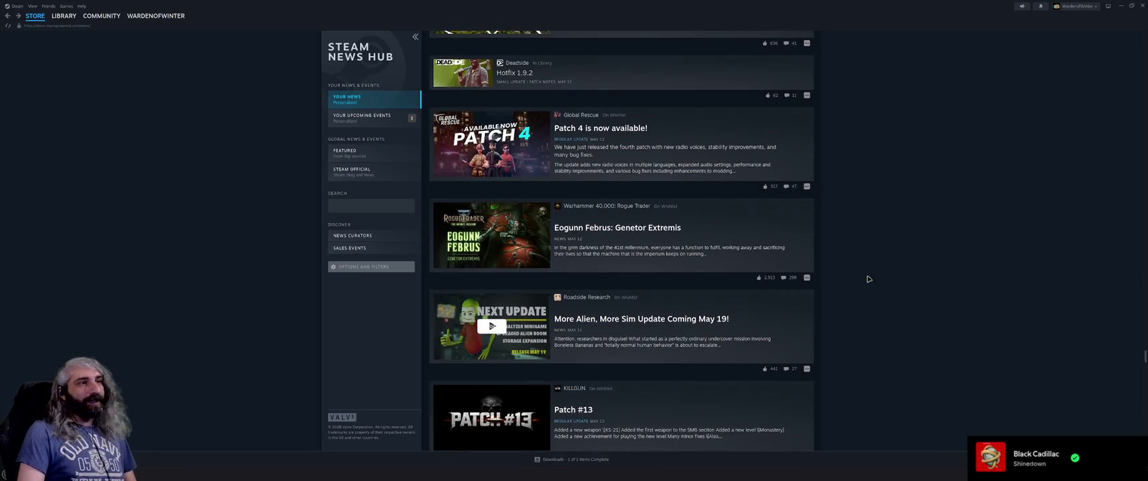
{"action": "scroll", "coordinate": [870, 279], "scroll_direction": "up", "scroll_amount": 5}
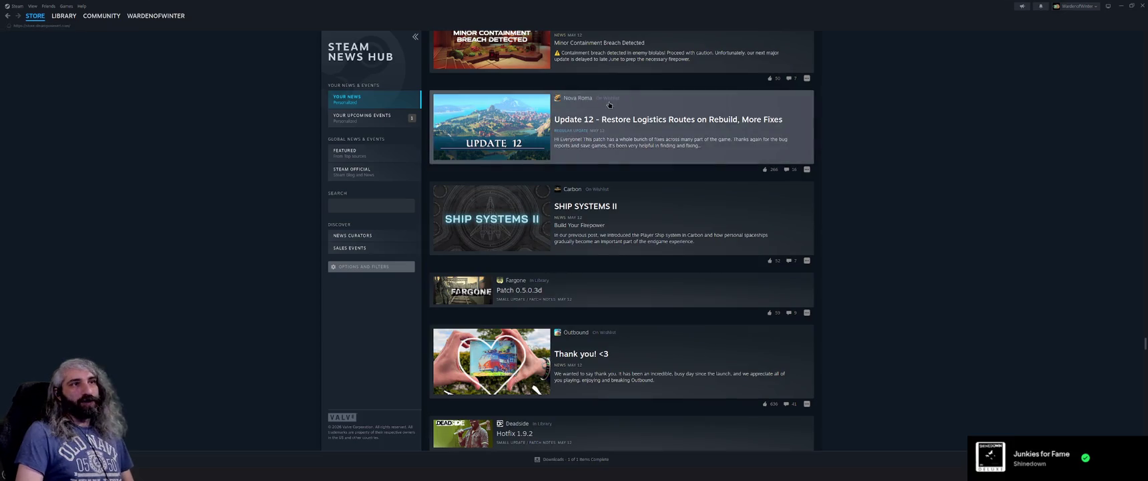
{"action": "key", "text": "alt+Left"}
Find Slay the Spire 2 in the store and expand its full Early Access notes
{"action": "left_click", "coordinate": [649, 38]}
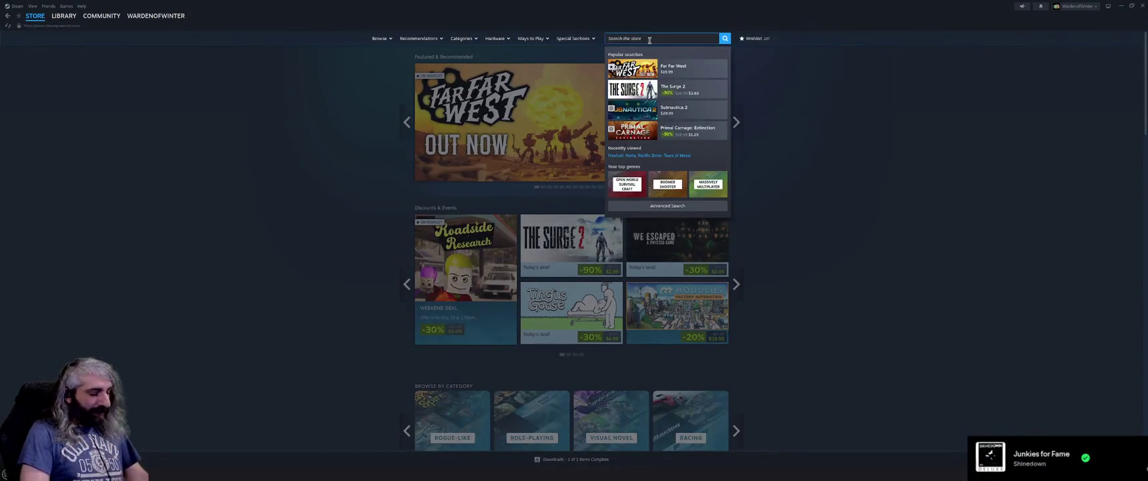
{"action": "type", "text": "e"}
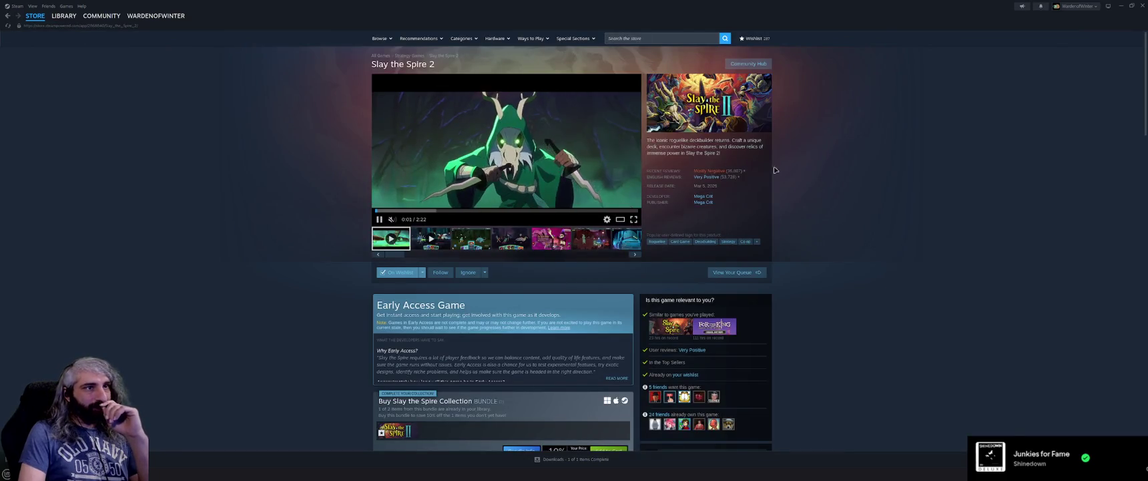
{"action": "scroll", "coordinate": [865, 297], "scroll_direction": "down", "scroll_amount": 1}
{"action": "left_click", "coordinate": [625, 338]}
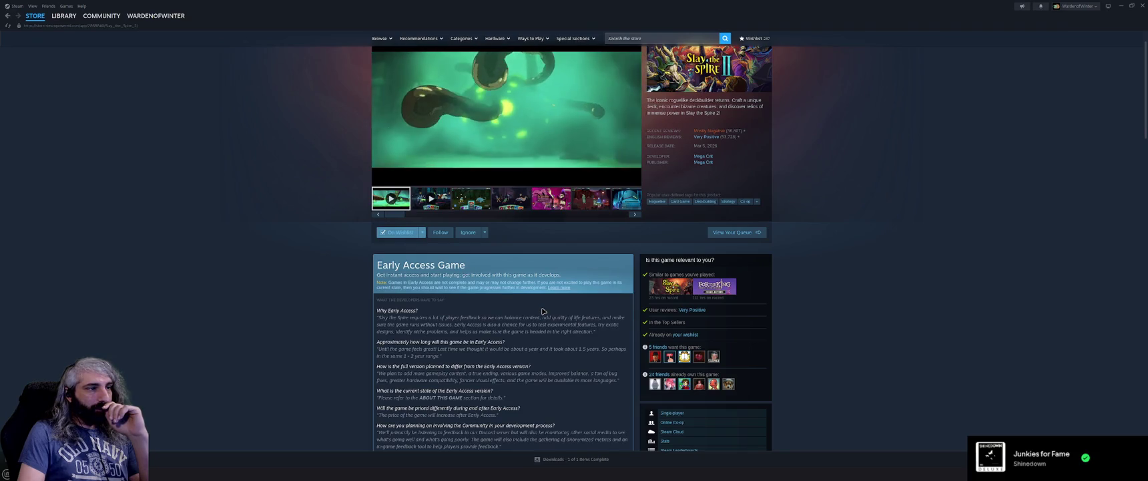
Read down the Early Access notes, then go back twice to the News Hub feed
{"action": "scroll", "coordinate": [542, 309], "scroll_direction": "down", "scroll_amount": 1}
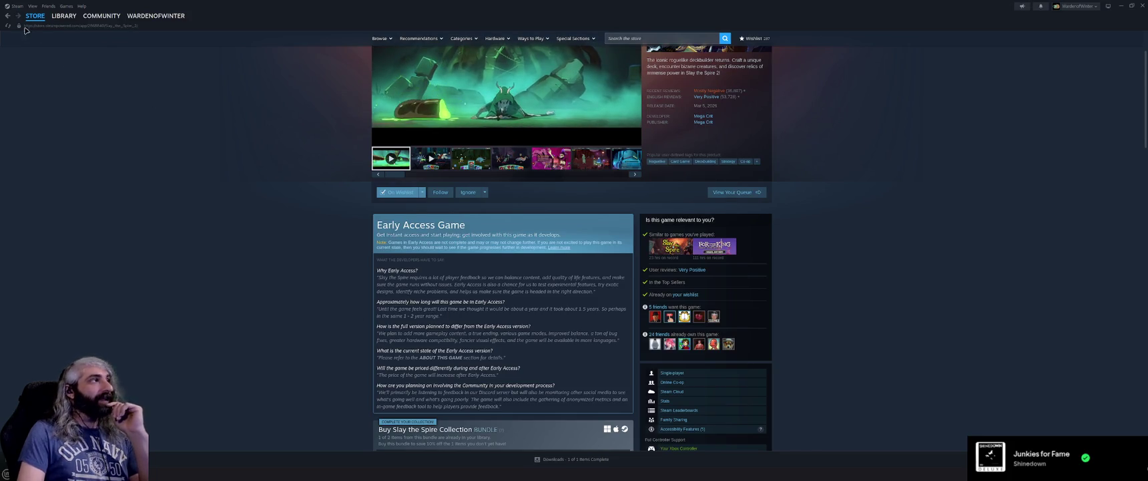
{"action": "left_click", "coordinate": [6, 18]}
{"action": "left_click", "coordinate": [6, 18]}
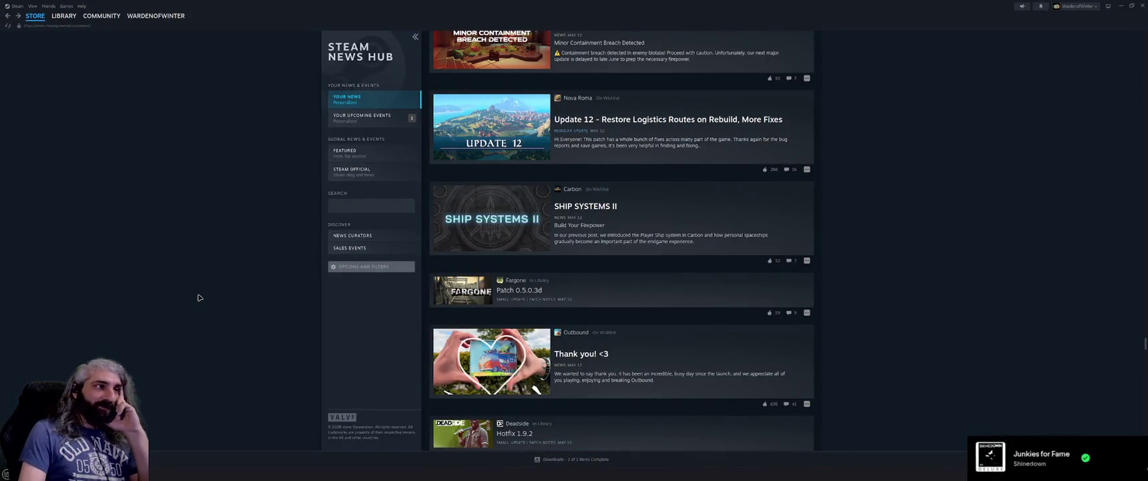
{"action": "scroll", "coordinate": [198, 297], "scroll_direction": "down", "scroll_amount": 2}
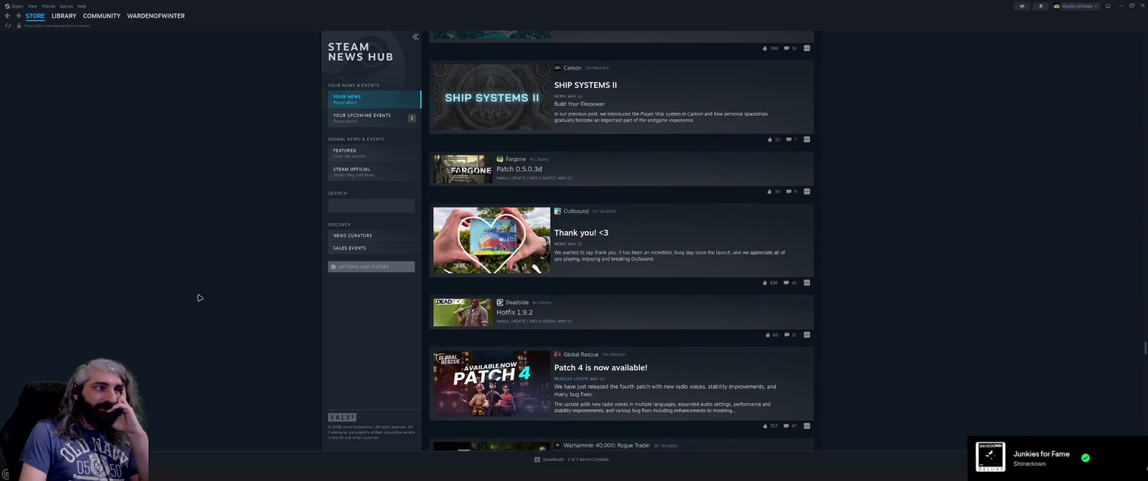
{"action": "scroll", "coordinate": [198, 297], "scroll_direction": "down", "scroll_amount": 1}
{"action": "scroll", "coordinate": [198, 297], "scroll_direction": "down", "scroll_amount": 1}
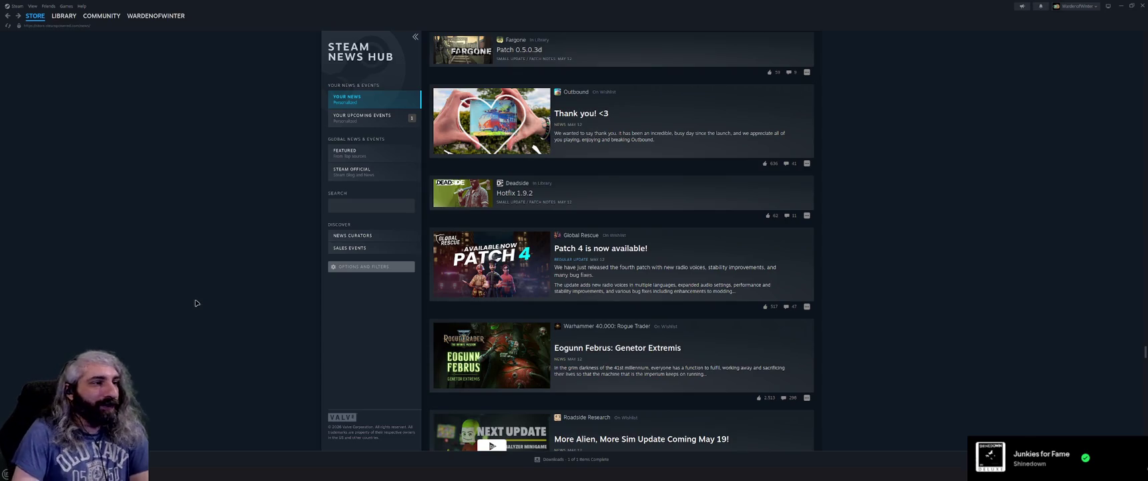
{"action": "scroll", "coordinate": [198, 293], "scroll_direction": "down", "scroll_amount": 2}
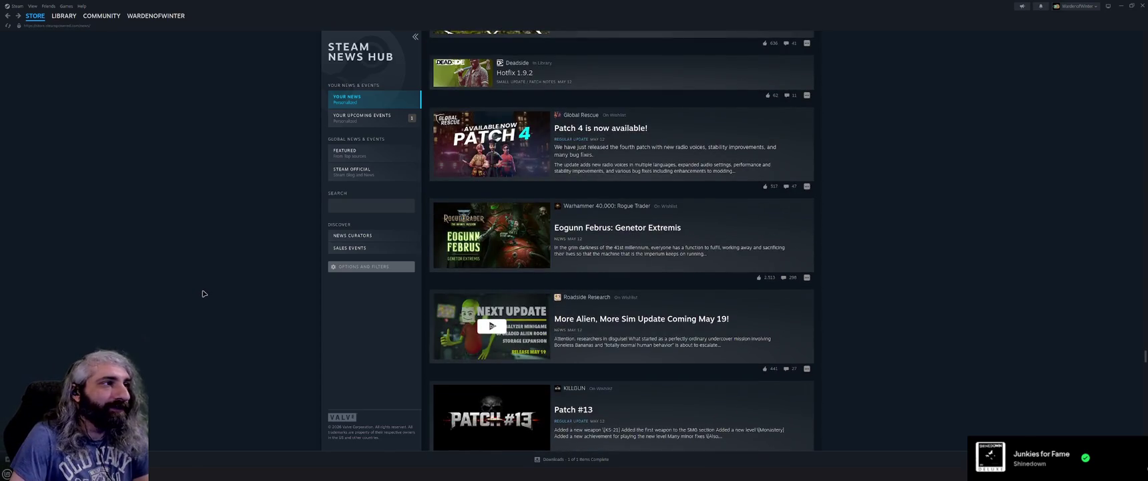
{"action": "scroll", "coordinate": [204, 293], "scroll_direction": "down", "scroll_amount": 2}
{"action": "scroll", "coordinate": [203, 294], "scroll_direction": "down", "scroll_amount": 1}
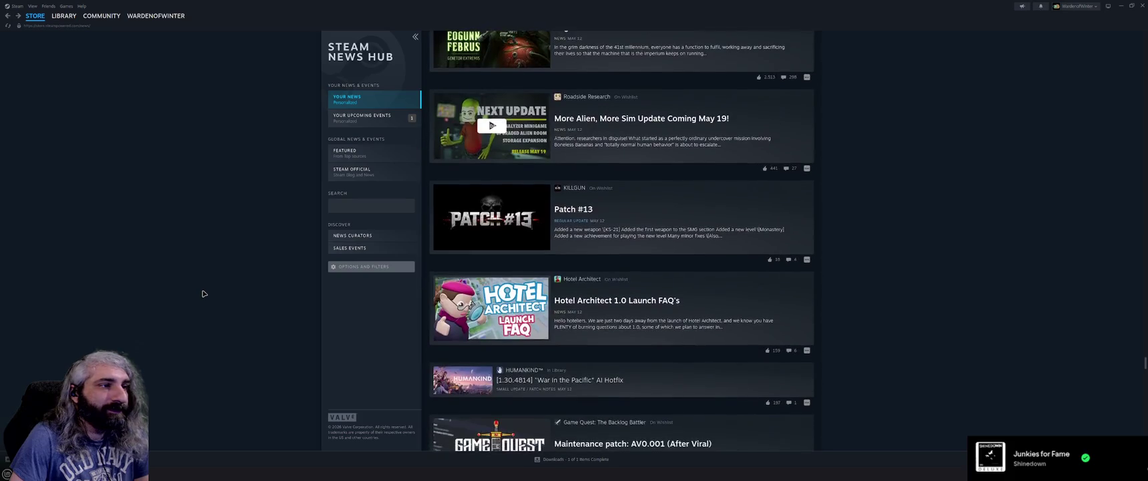
{"action": "scroll", "coordinate": [204, 293], "scroll_direction": "down", "scroll_amount": 2}
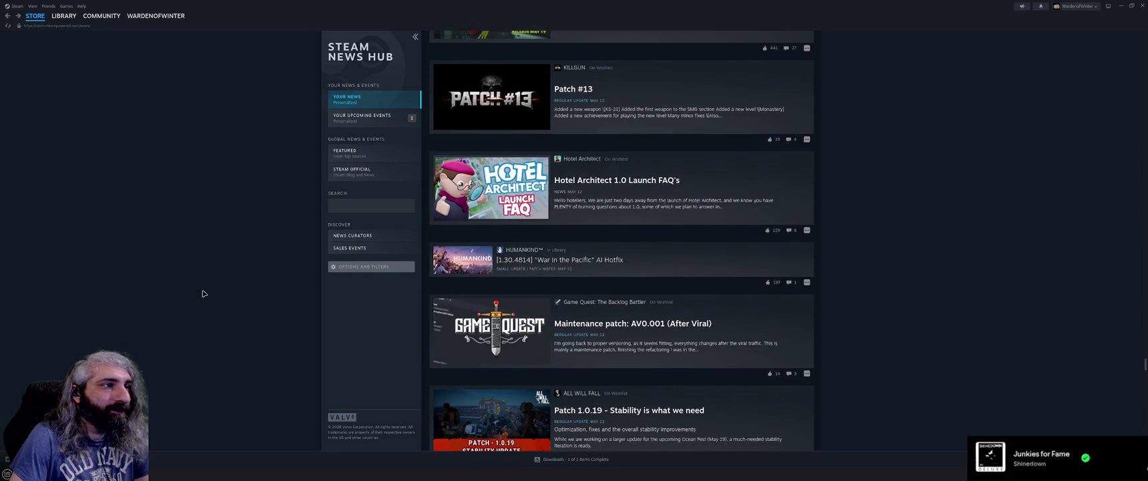
{"action": "scroll", "coordinate": [203, 294], "scroll_direction": "down", "scroll_amount": 3}
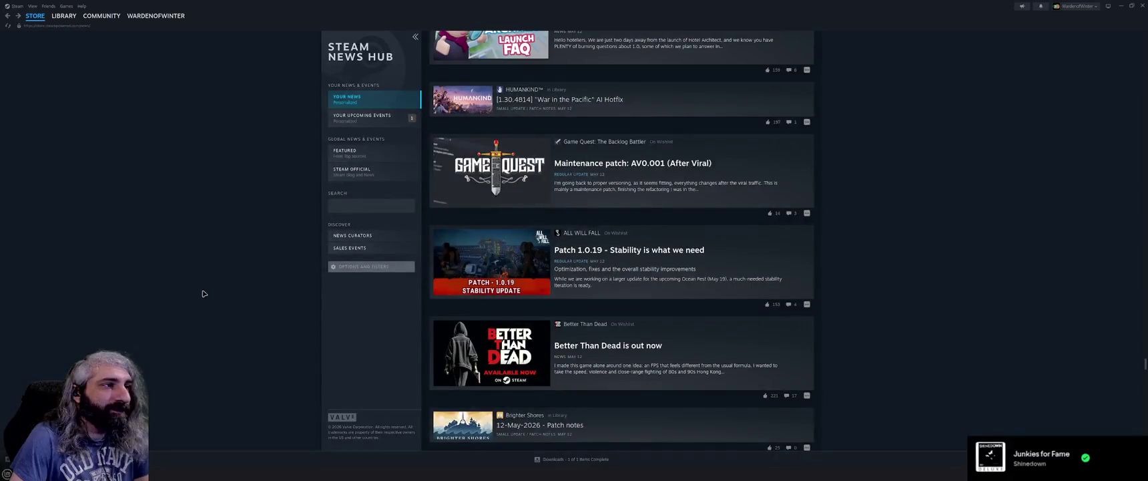
{"action": "scroll", "coordinate": [204, 293], "scroll_direction": "down", "scroll_amount": 1}
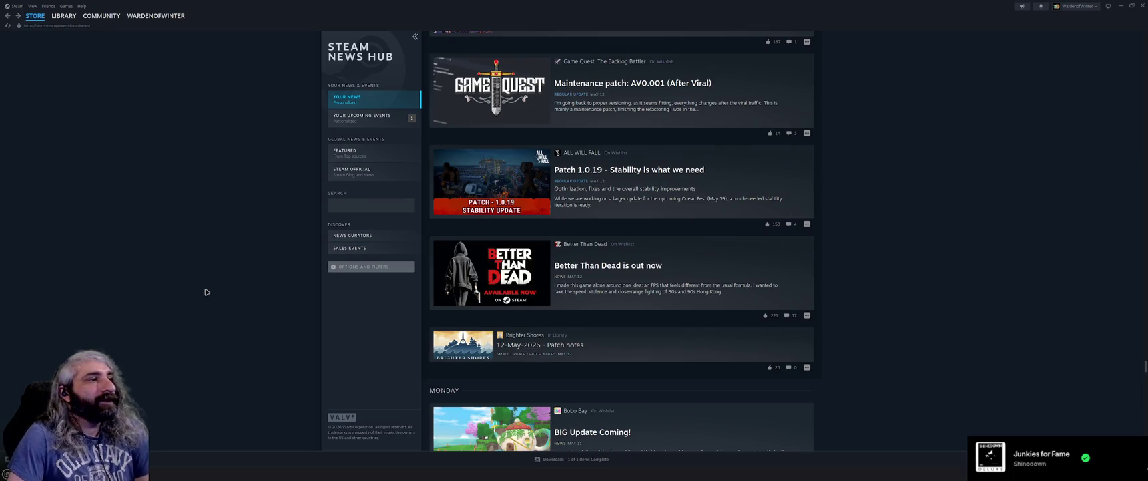
{"action": "scroll", "coordinate": [204, 293], "scroll_direction": "down", "scroll_amount": 1}
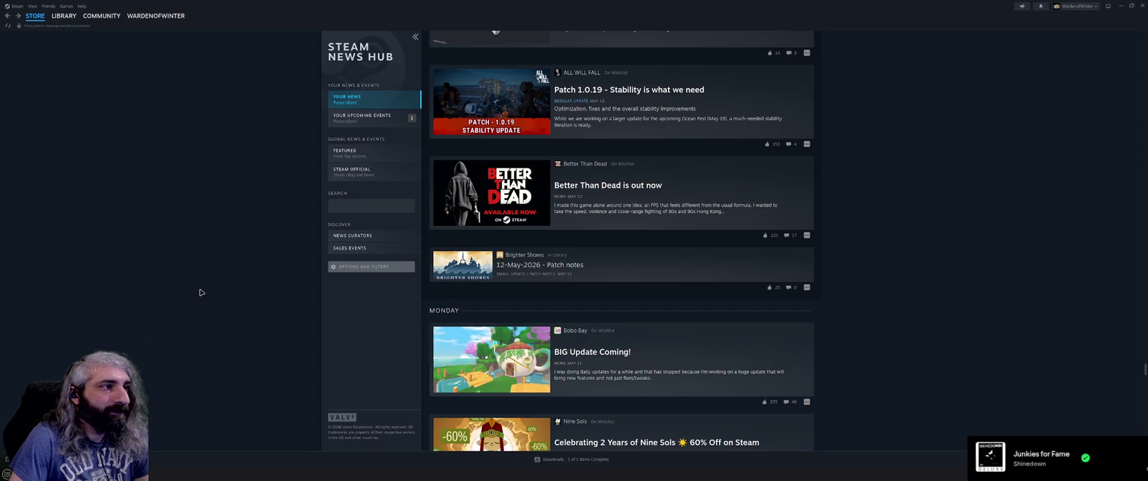
{"action": "scroll", "coordinate": [201, 293], "scroll_direction": "down", "scroll_amount": 1}
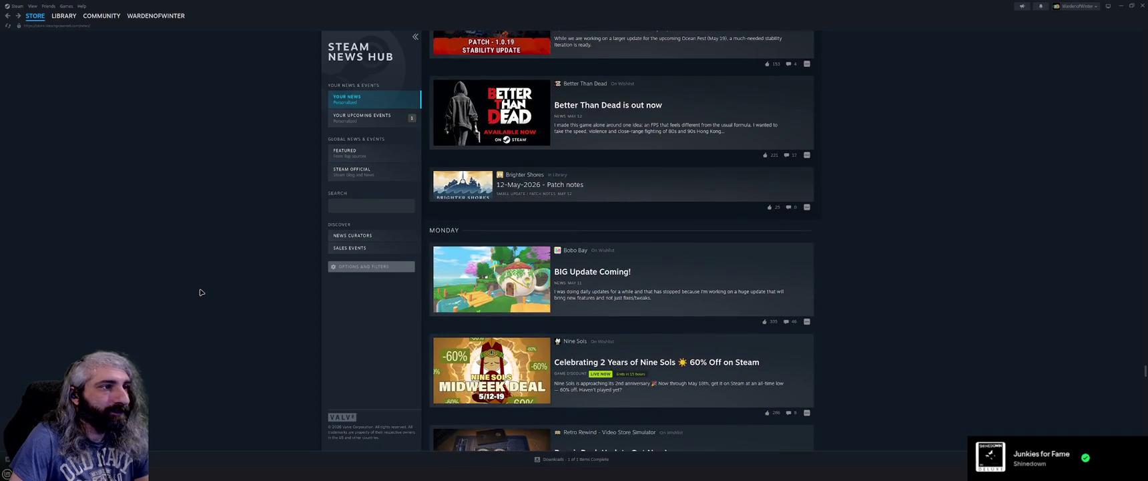
{"action": "scroll", "coordinate": [201, 292], "scroll_direction": "down", "scroll_amount": 1}
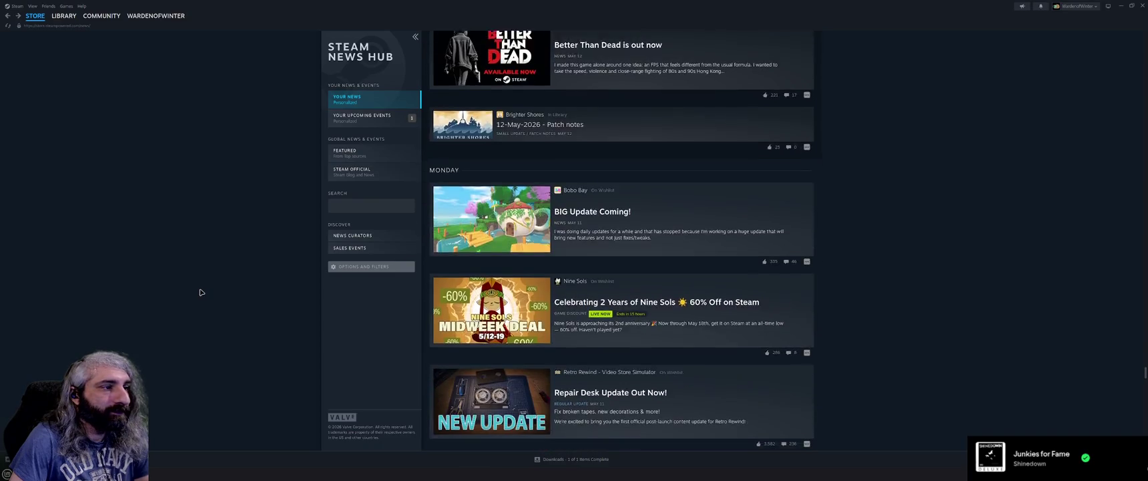
{"action": "scroll", "coordinate": [201, 292], "scroll_direction": "down", "scroll_amount": 1}
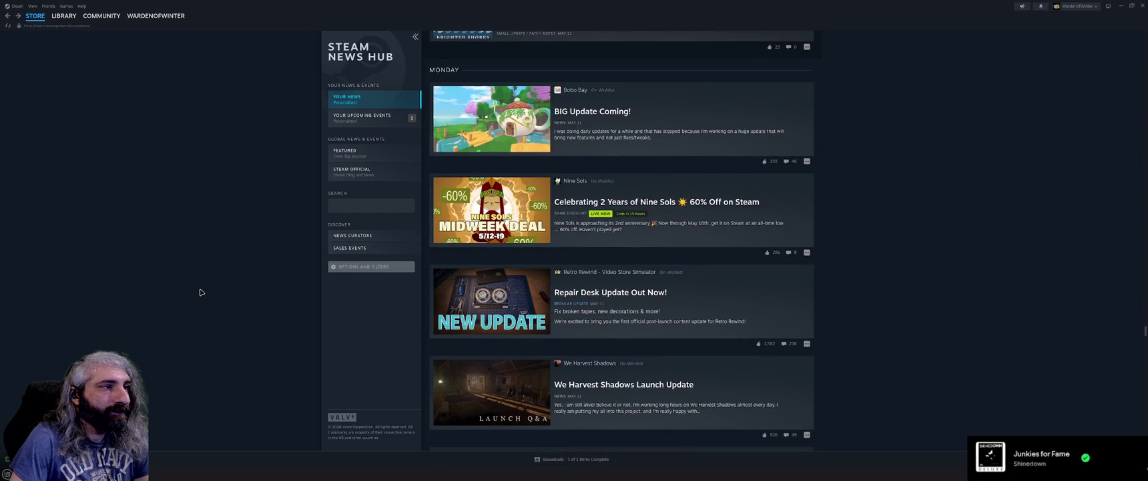
{"action": "scroll", "coordinate": [201, 292], "scroll_direction": "down", "scroll_amount": 1}
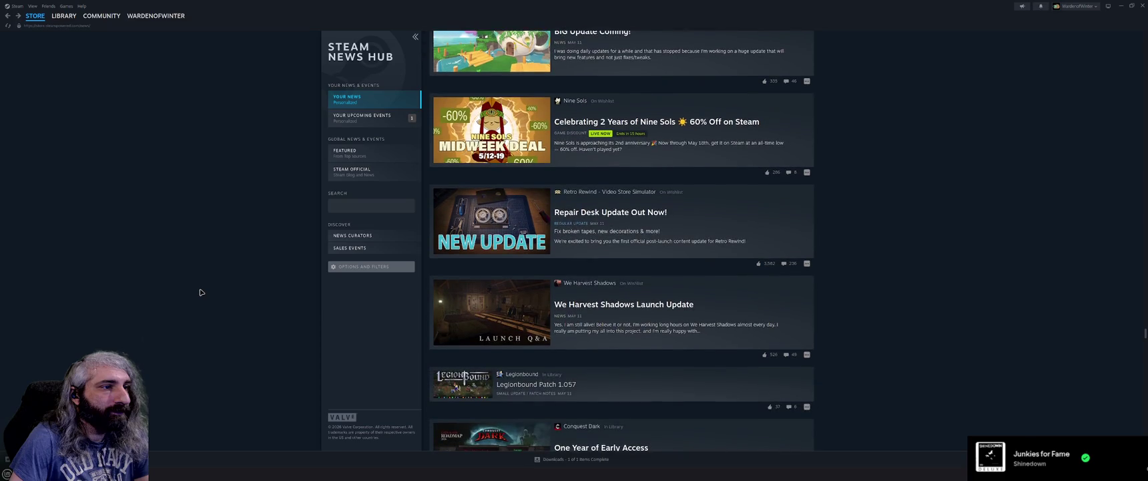
{"action": "scroll", "coordinate": [201, 293], "scroll_direction": "down", "scroll_amount": 1}
{"action": "scroll", "coordinate": [201, 293], "scroll_direction": "down", "scroll_amount": 3}
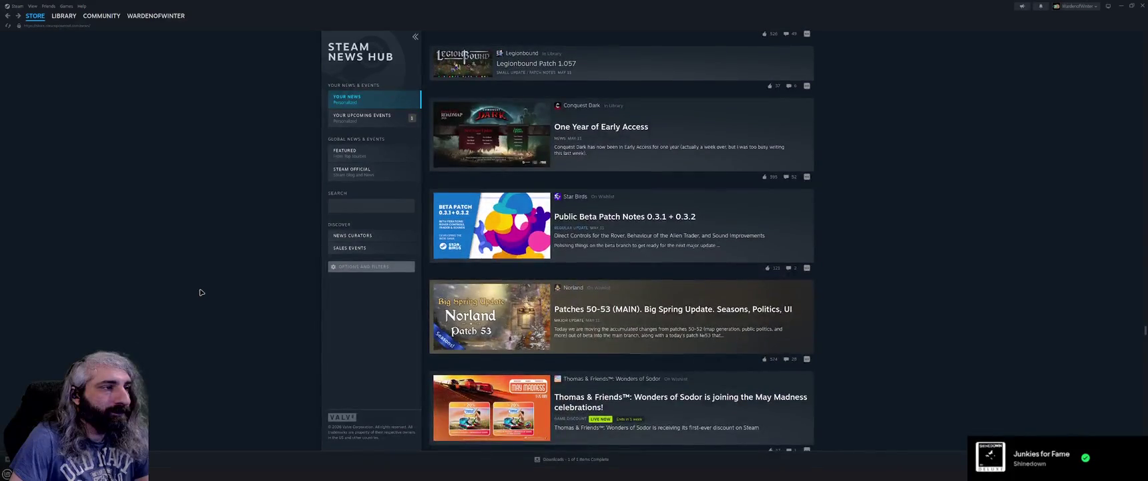
{"action": "scroll", "coordinate": [201, 293], "scroll_direction": "down", "scroll_amount": 3}
{"action": "scroll", "coordinate": [201, 292], "scroll_direction": "down", "scroll_amount": 2}
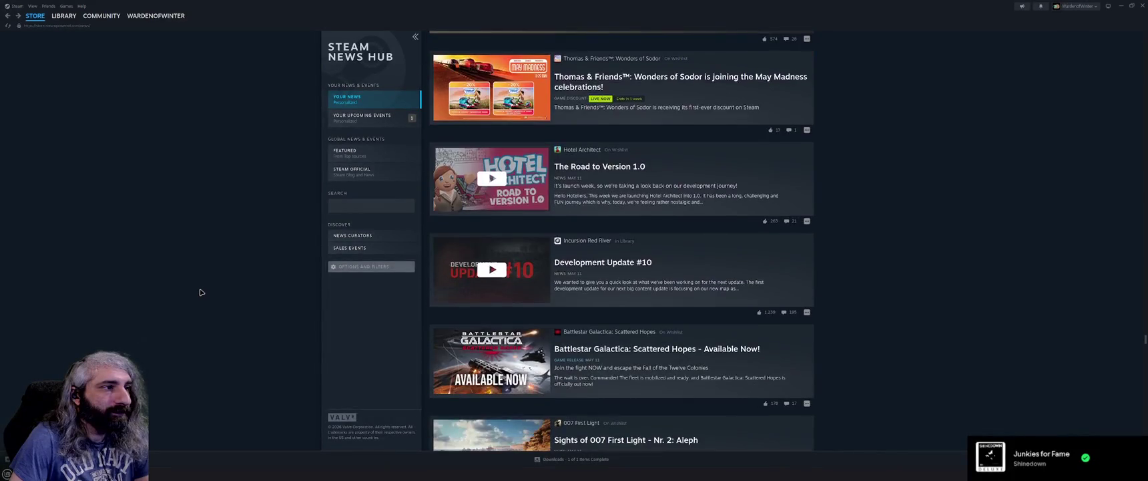
{"action": "scroll", "coordinate": [200, 293], "scroll_direction": "down", "scroll_amount": 1}
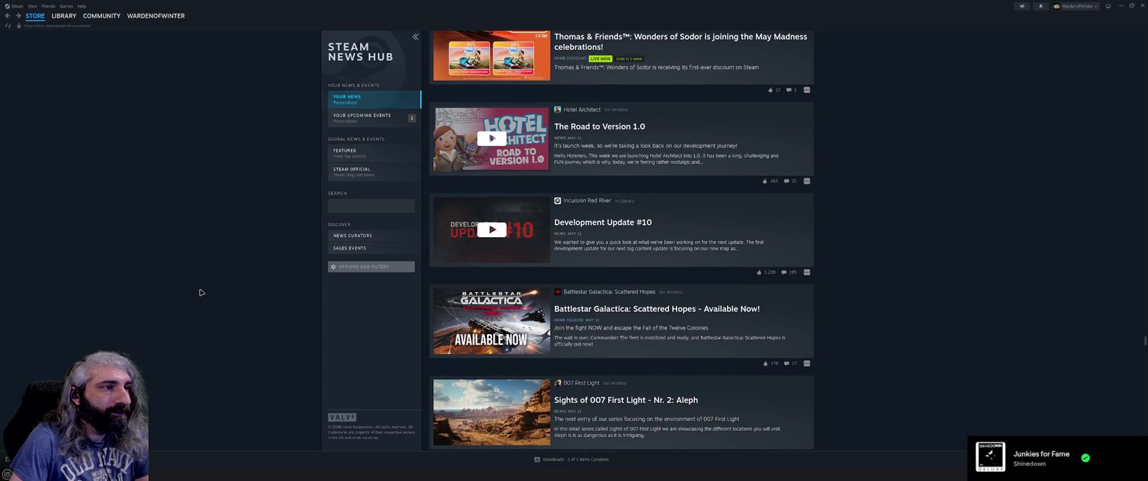
{"action": "scroll", "coordinate": [201, 293], "scroll_direction": "down", "scroll_amount": 3}
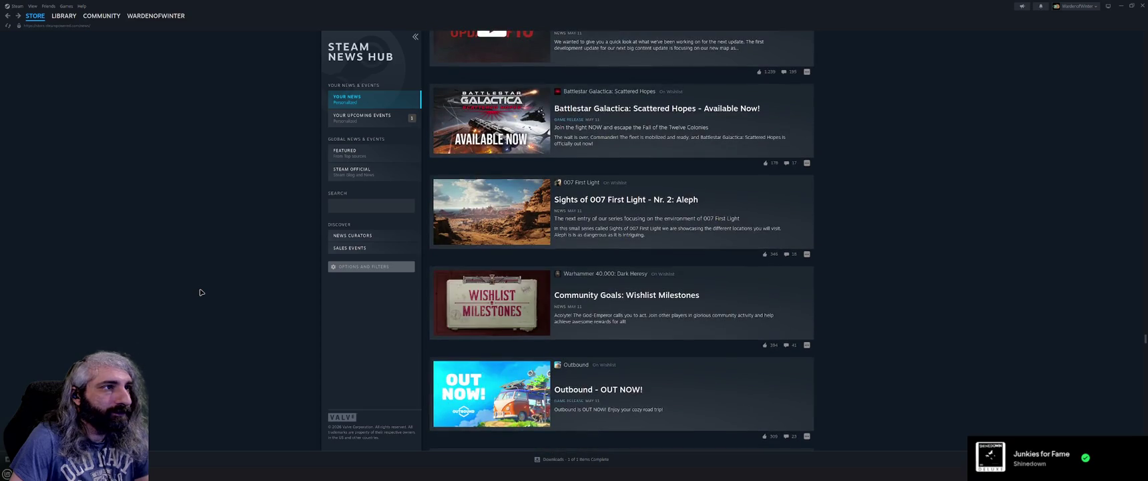
{"action": "scroll", "coordinate": [201, 292], "scroll_direction": "down", "scroll_amount": 2}
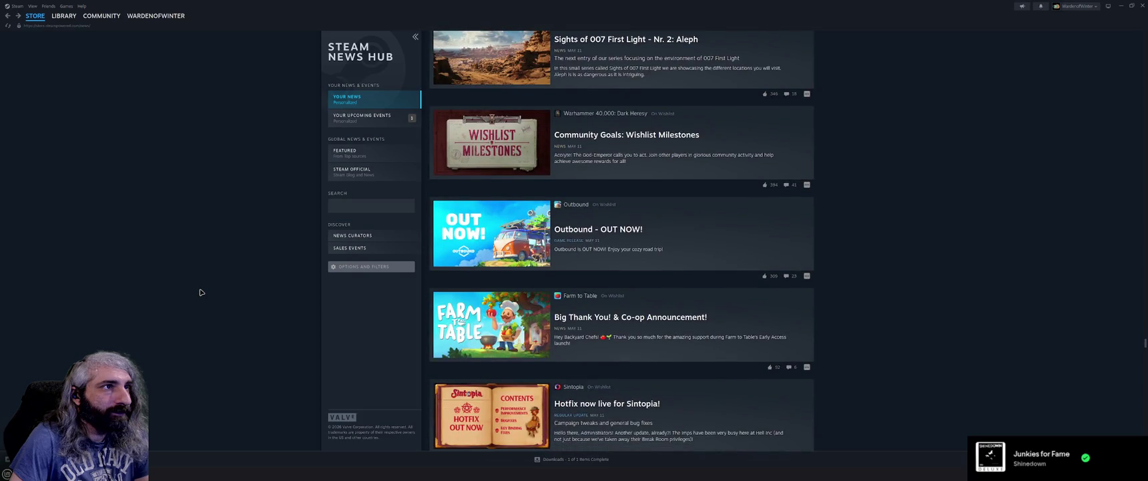
{"action": "scroll", "coordinate": [201, 293], "scroll_direction": "down", "scroll_amount": 2}
{"action": "scroll", "coordinate": [201, 292], "scroll_direction": "down", "scroll_amount": 4}
{"action": "scroll", "coordinate": [201, 292], "scroll_direction": "down", "scroll_amount": 1}
{"action": "scroll", "coordinate": [201, 292], "scroll_direction": "down", "scroll_amount": 2}
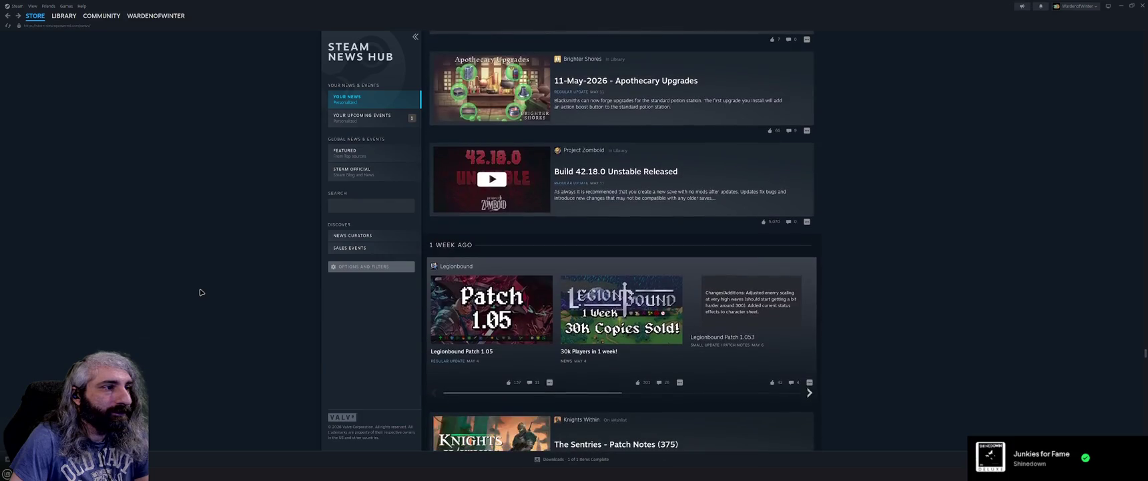
{"action": "scroll", "coordinate": [201, 293], "scroll_direction": "down", "scroll_amount": 3}
{"action": "scroll", "coordinate": [201, 293], "scroll_direction": "down", "scroll_amount": 3}
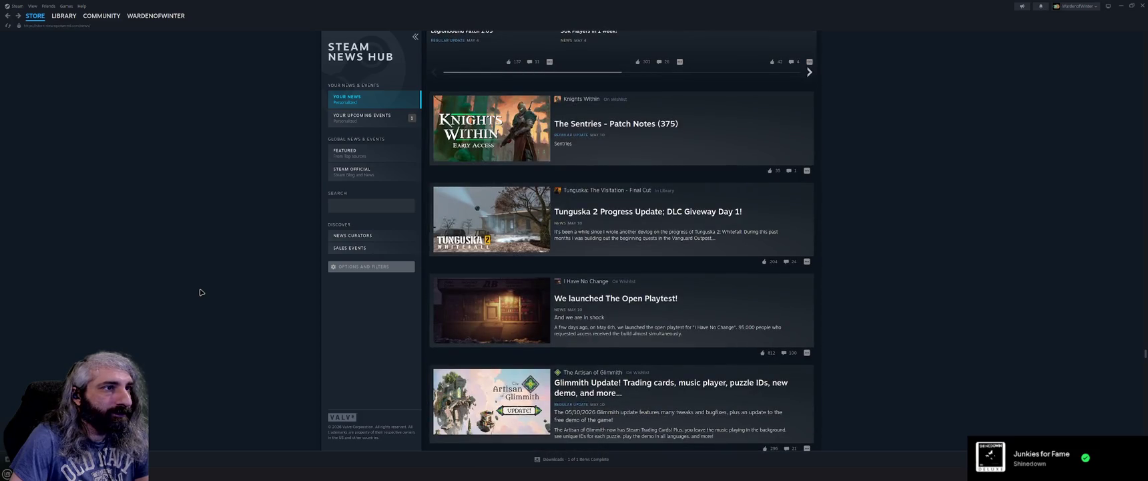
{"action": "scroll", "coordinate": [201, 292], "scroll_direction": "down", "scroll_amount": 1}
{"action": "scroll", "coordinate": [201, 293], "scroll_direction": "down", "scroll_amount": 3}
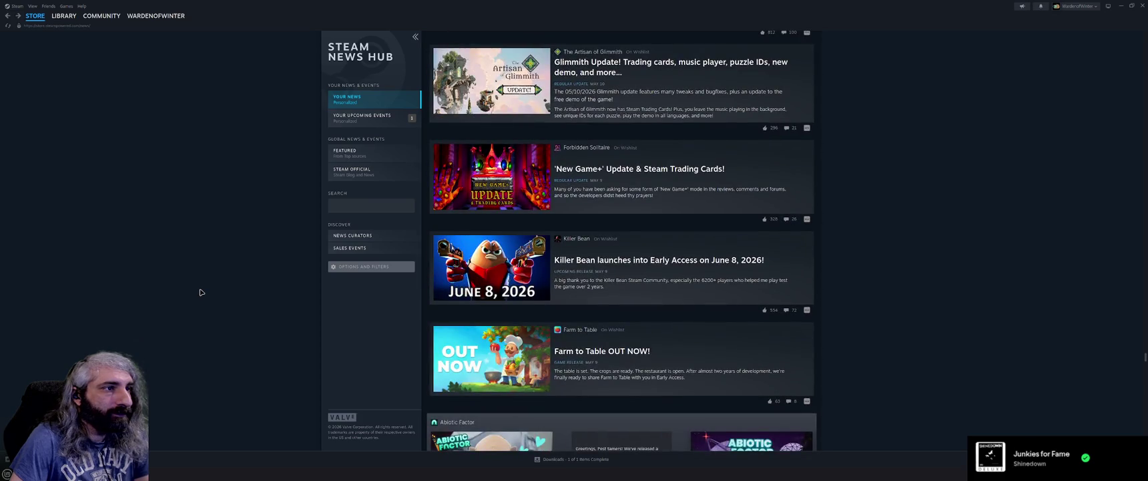
{"action": "scroll", "coordinate": [201, 292], "scroll_direction": "down", "scroll_amount": 1}
{"action": "scroll", "coordinate": [201, 293], "scroll_direction": "down", "scroll_amount": 4}
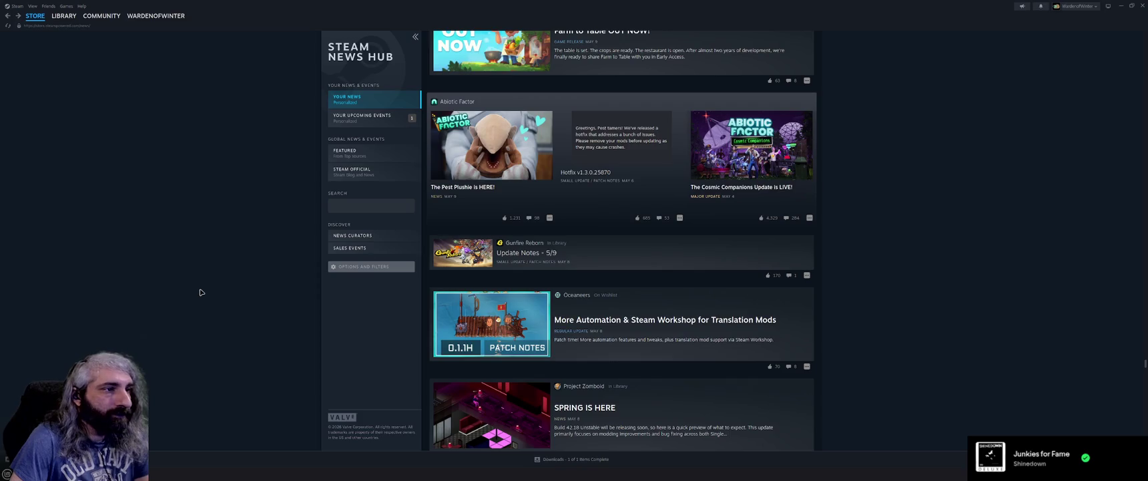
{"action": "left_click", "coordinate": [576, 295]}
{"action": "left_click", "coordinate": [591, 73]}
{"action": "left_click", "coordinate": [598, 86]}
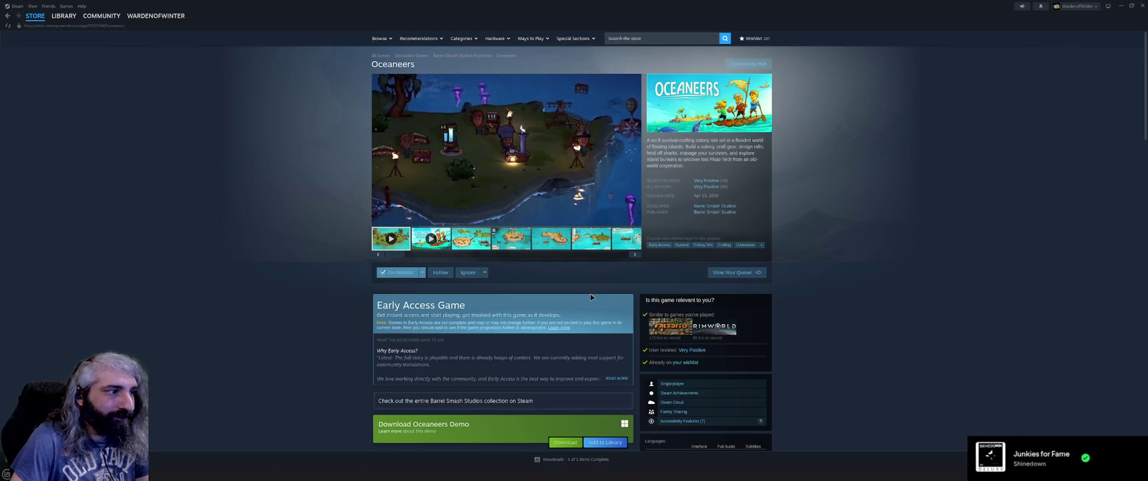
{"action": "left_click", "coordinate": [617, 378]}
{"action": "scroll", "coordinate": [570, 352], "scroll_direction": "down", "scroll_amount": 1}
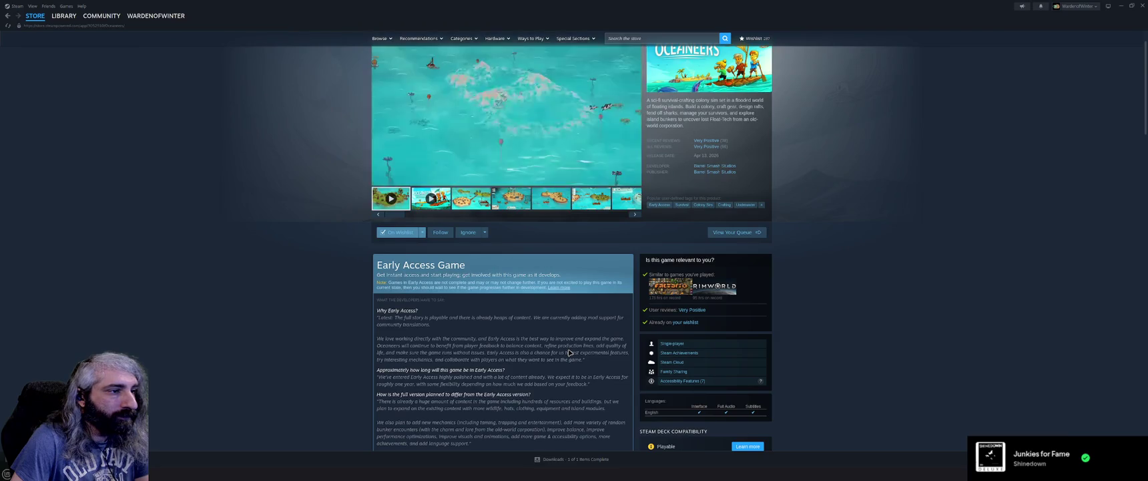
{"action": "scroll", "coordinate": [569, 353], "scroll_direction": "up", "scroll_amount": 1}
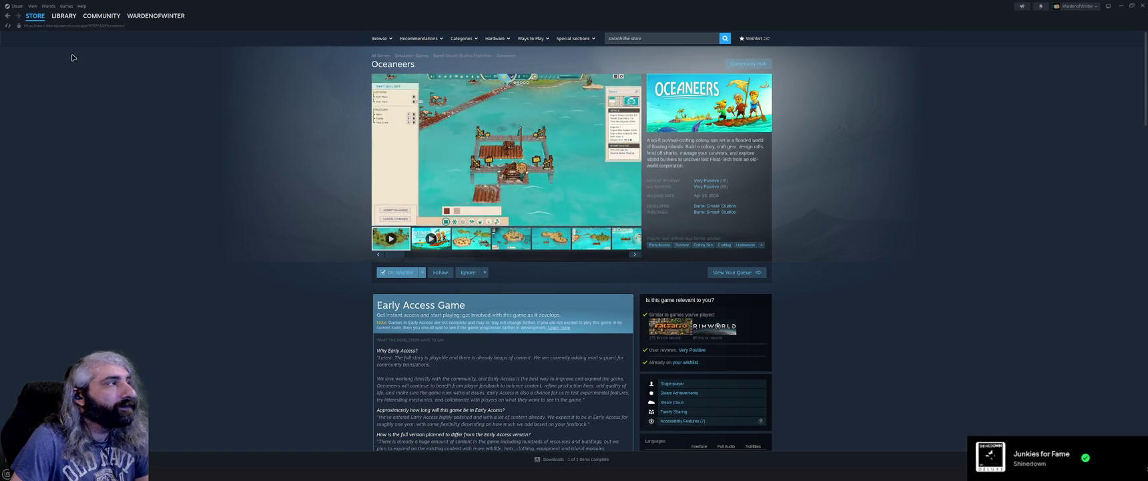
{"action": "left_click", "coordinate": [8, 16]}
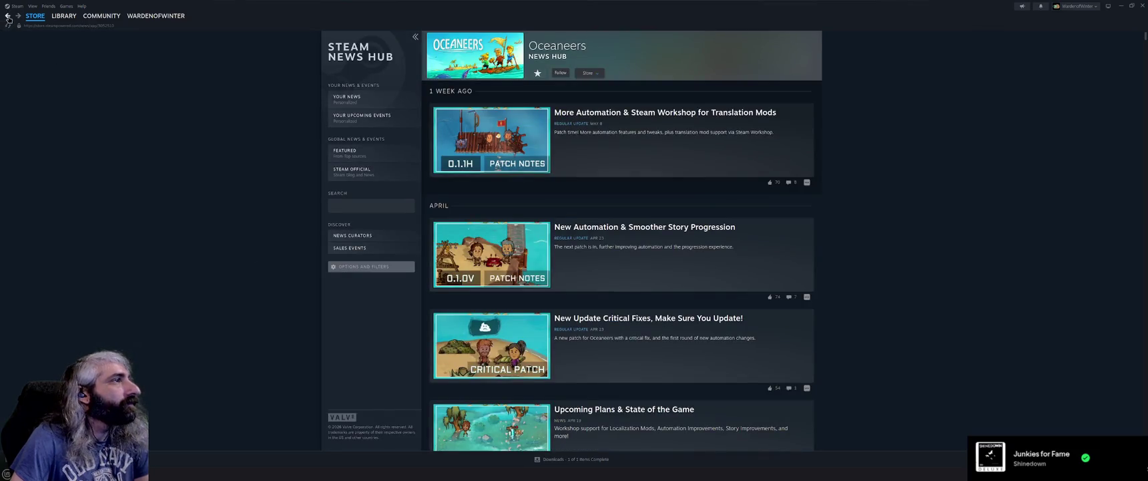
{"action": "left_click", "coordinate": [8, 16]}
{"action": "scroll", "coordinate": [260, 287], "scroll_direction": "down", "scroll_amount": 3}
{"action": "scroll", "coordinate": [267, 290], "scroll_direction": "up", "scroll_amount": 3}
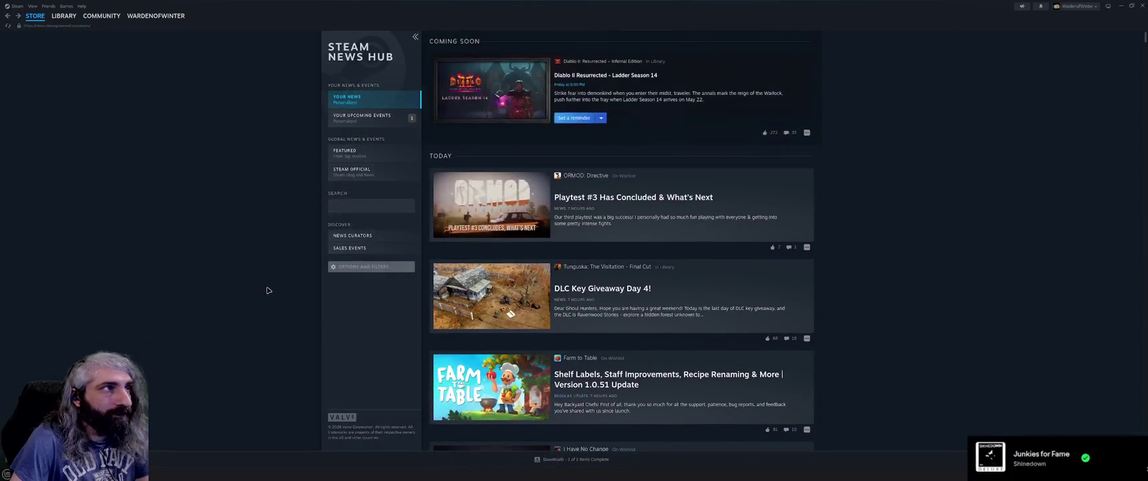
{"action": "scroll", "coordinate": [267, 290], "scroll_direction": "down", "scroll_amount": 10}
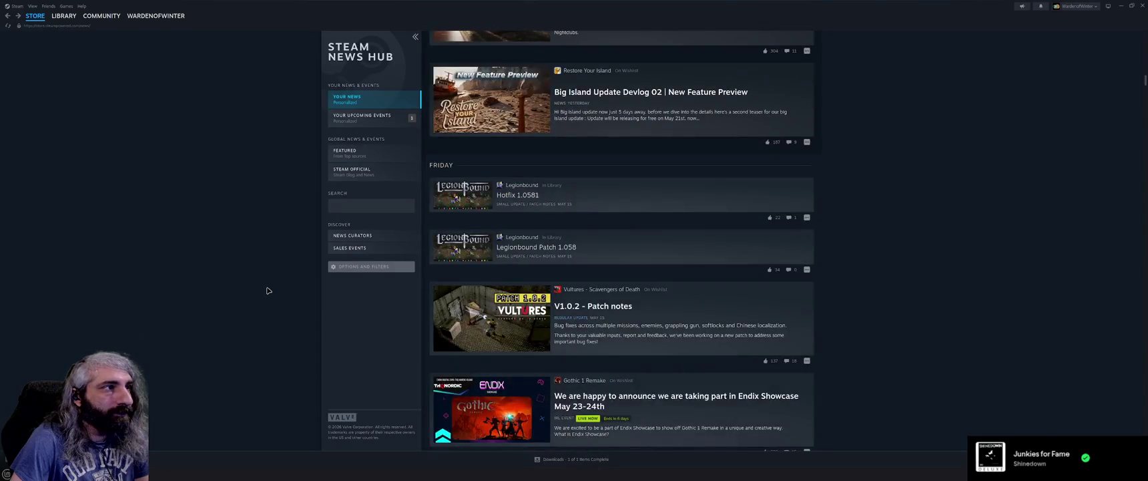
{"action": "scroll", "coordinate": [267, 290], "scroll_direction": "down", "scroll_amount": 15}
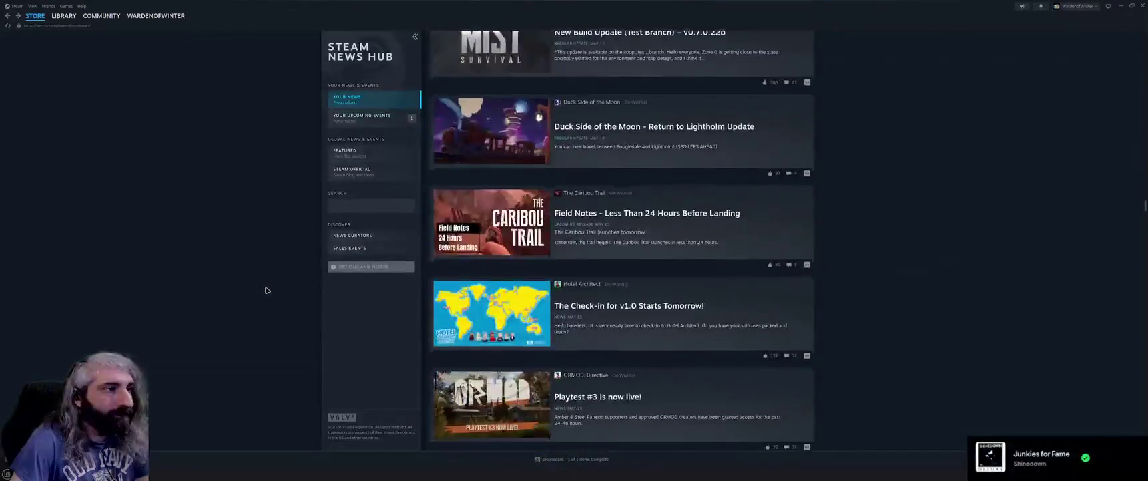
{"action": "scroll", "coordinate": [266, 289], "scroll_direction": "down", "scroll_amount": 5}
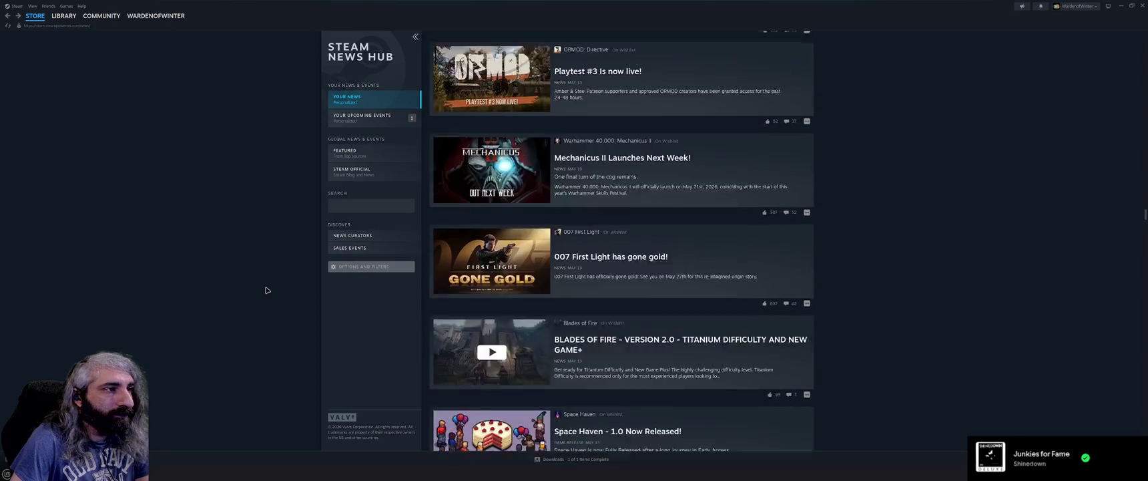
{"action": "scroll", "coordinate": [266, 289], "scroll_direction": "down", "scroll_amount": 15}
{"action": "scroll", "coordinate": [265, 290], "scroll_direction": "down", "scroll_amount": 20}
{"action": "scroll", "coordinate": [265, 290], "scroll_direction": "down", "scroll_amount": 4}
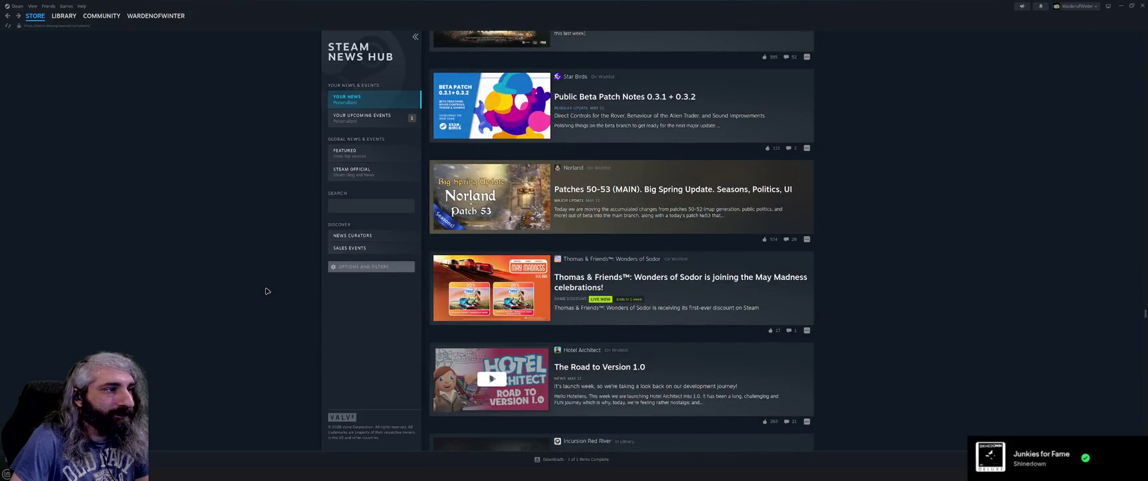
{"action": "scroll", "coordinate": [266, 290], "scroll_direction": "down", "scroll_amount": 2}
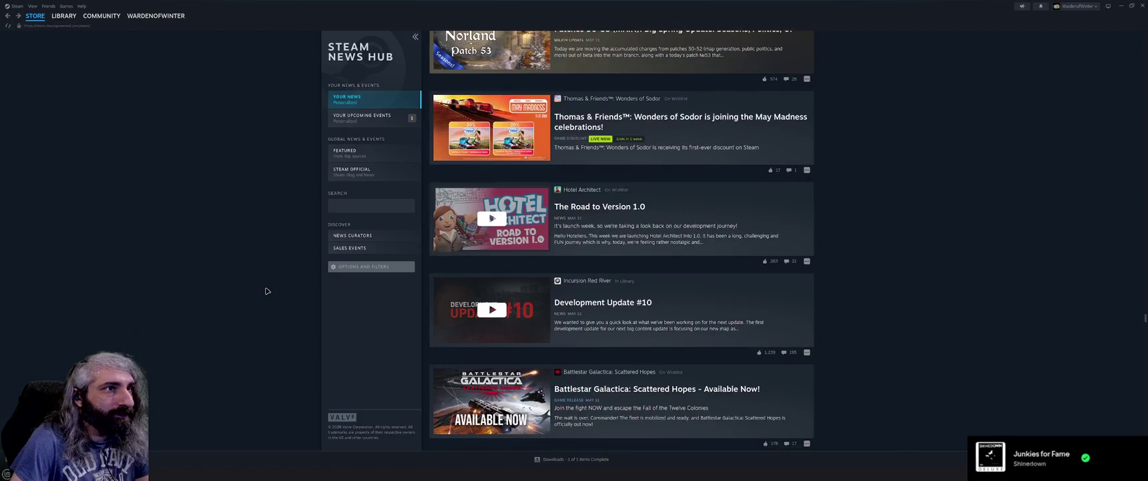
{"action": "scroll", "coordinate": [265, 291], "scroll_direction": "down", "scroll_amount": 7}
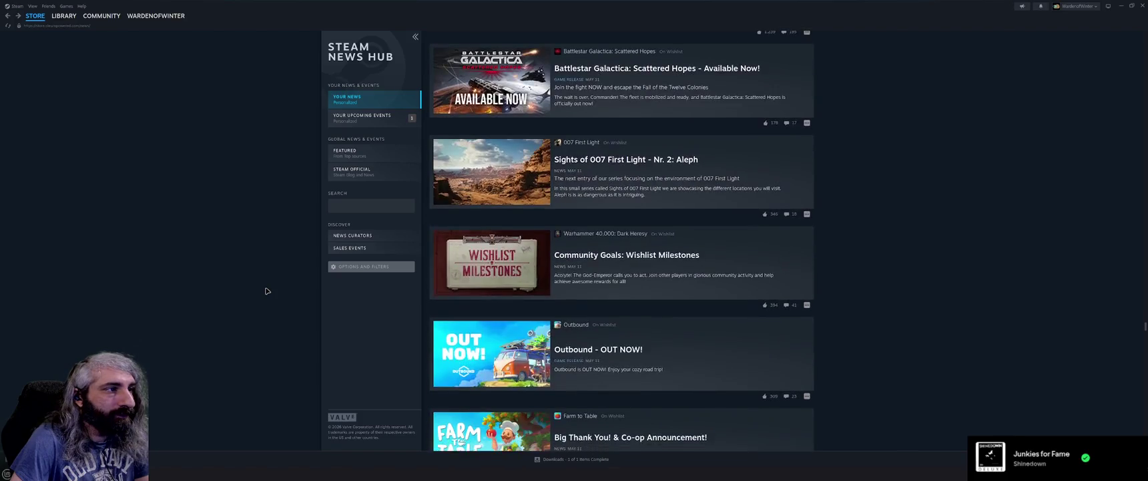
{"action": "scroll", "coordinate": [265, 290], "scroll_direction": "down", "scroll_amount": 5}
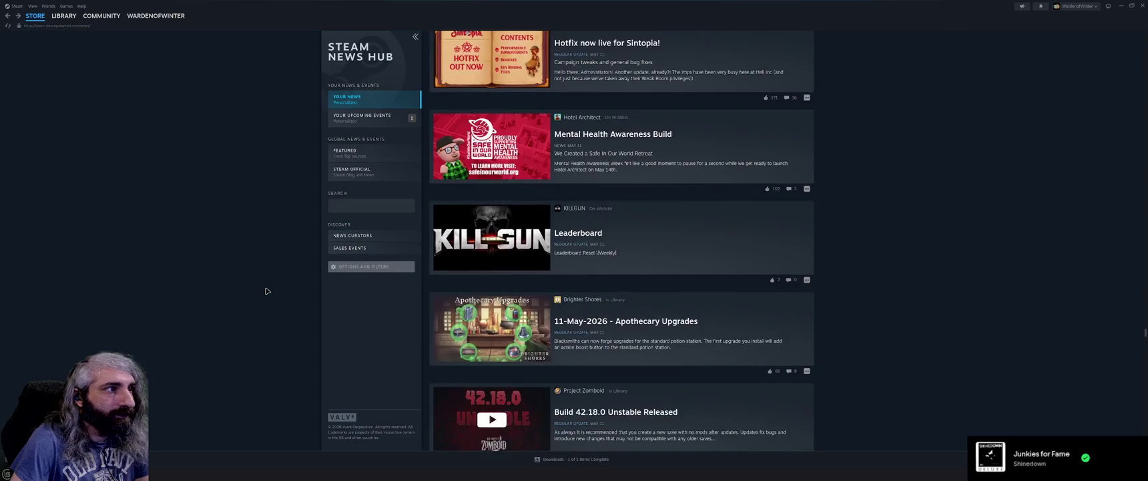
{"action": "scroll", "coordinate": [266, 291], "scroll_direction": "down", "scroll_amount": 10}
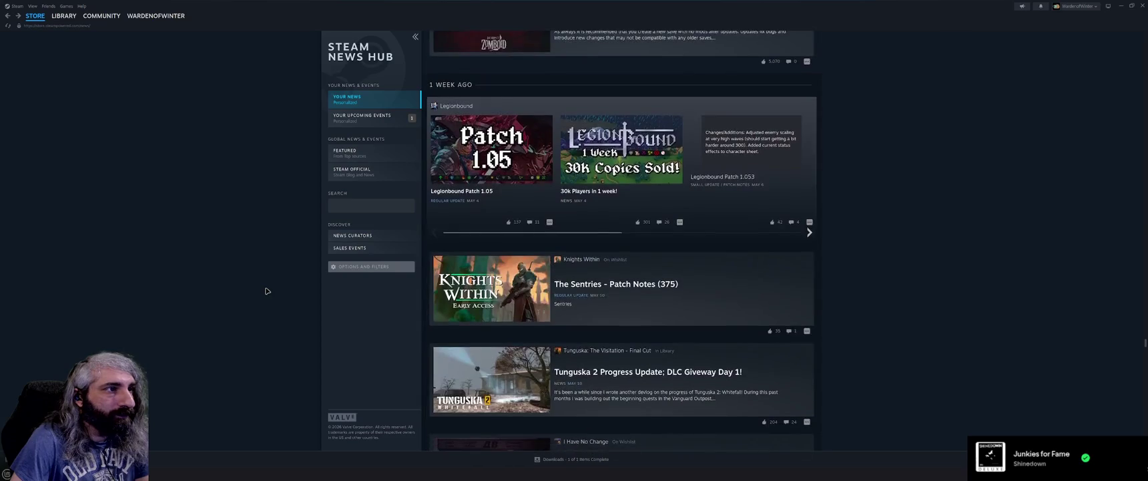
{"action": "scroll", "coordinate": [266, 291], "scroll_direction": "down", "scroll_amount": 10}
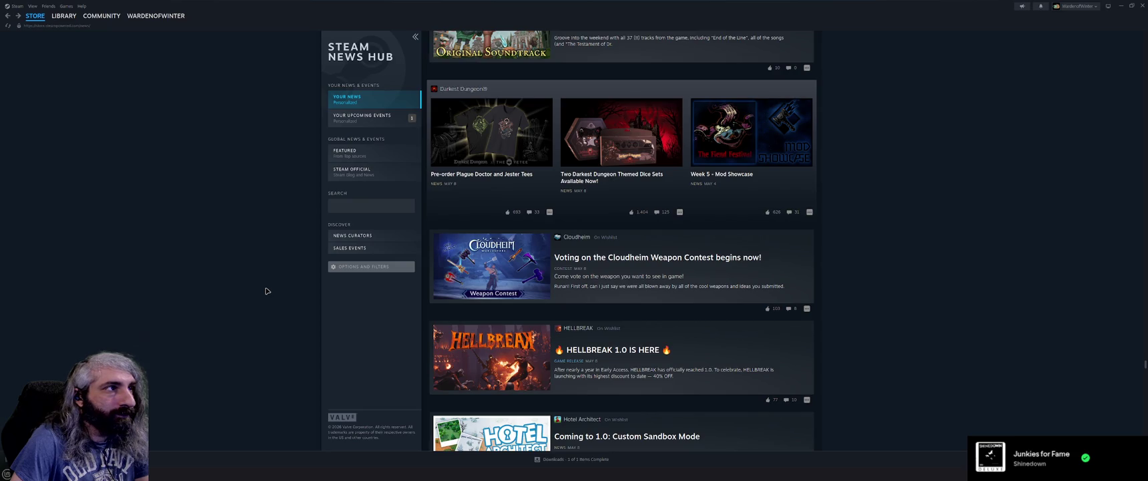
{"action": "scroll", "coordinate": [265, 291], "scroll_direction": "down", "scroll_amount": 5}
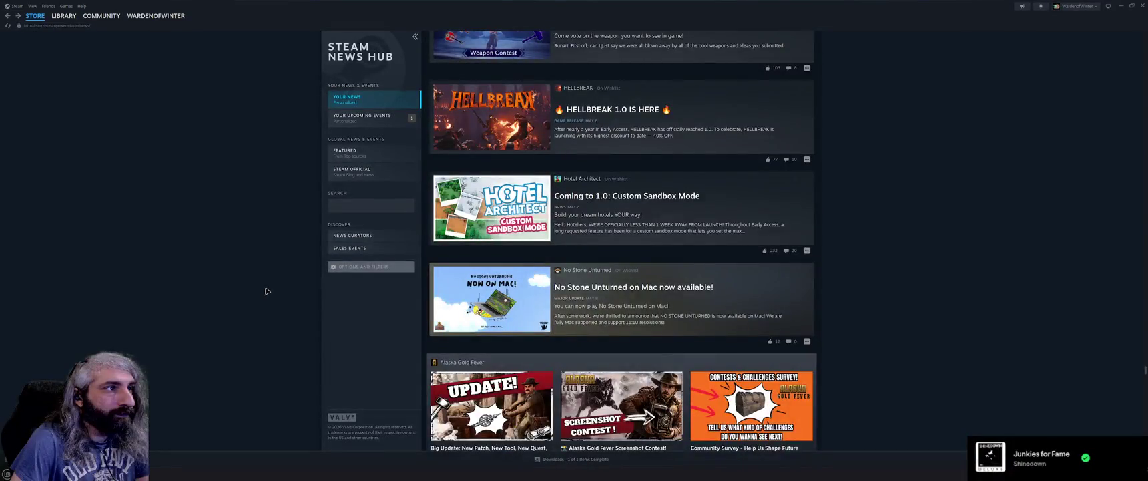
{"action": "scroll", "coordinate": [266, 291], "scroll_direction": "down", "scroll_amount": 3}
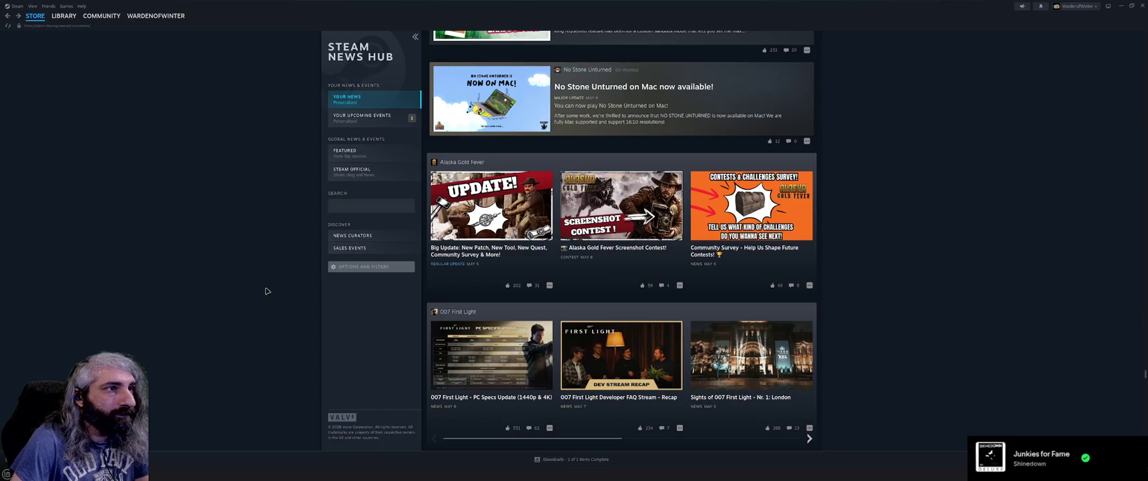
{"action": "scroll", "coordinate": [265, 291], "scroll_direction": "down", "scroll_amount": 2}
{"action": "scroll", "coordinate": [265, 291], "scroll_direction": "down", "scroll_amount": 2}
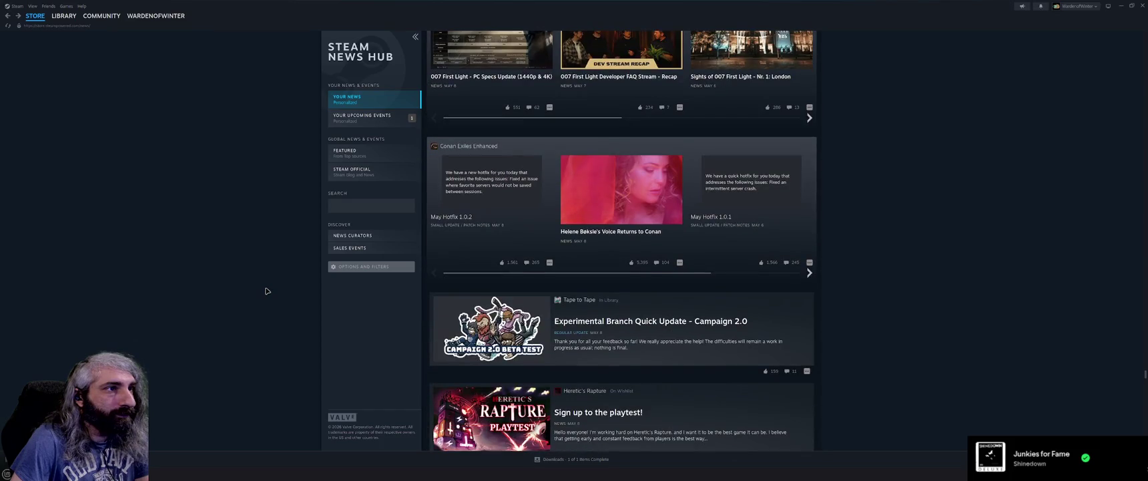
{"action": "scroll", "coordinate": [266, 290], "scroll_direction": "down", "scroll_amount": 2}
{"action": "scroll", "coordinate": [266, 290], "scroll_direction": "down", "scroll_amount": 5}
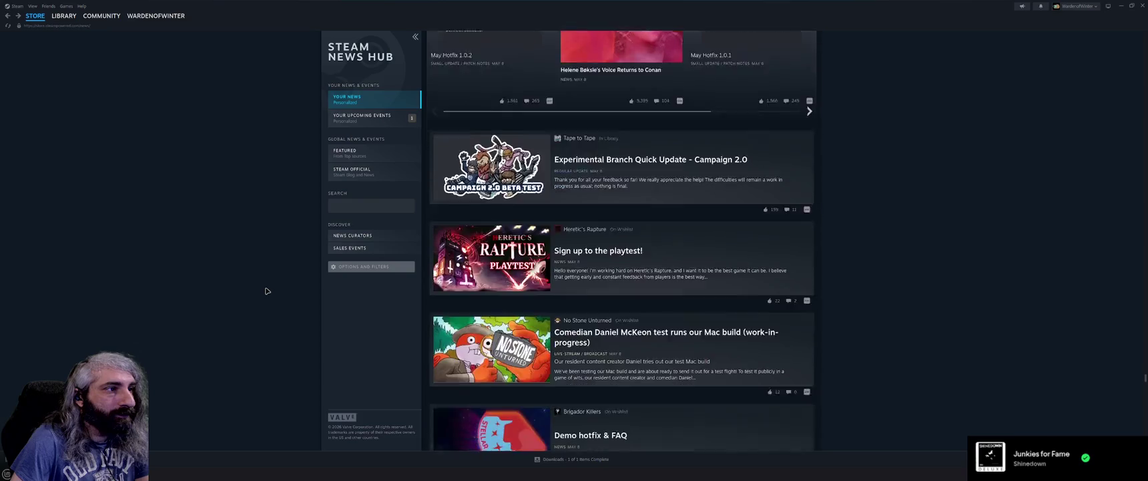
{"action": "scroll", "coordinate": [266, 291], "scroll_direction": "down", "scroll_amount": 2}
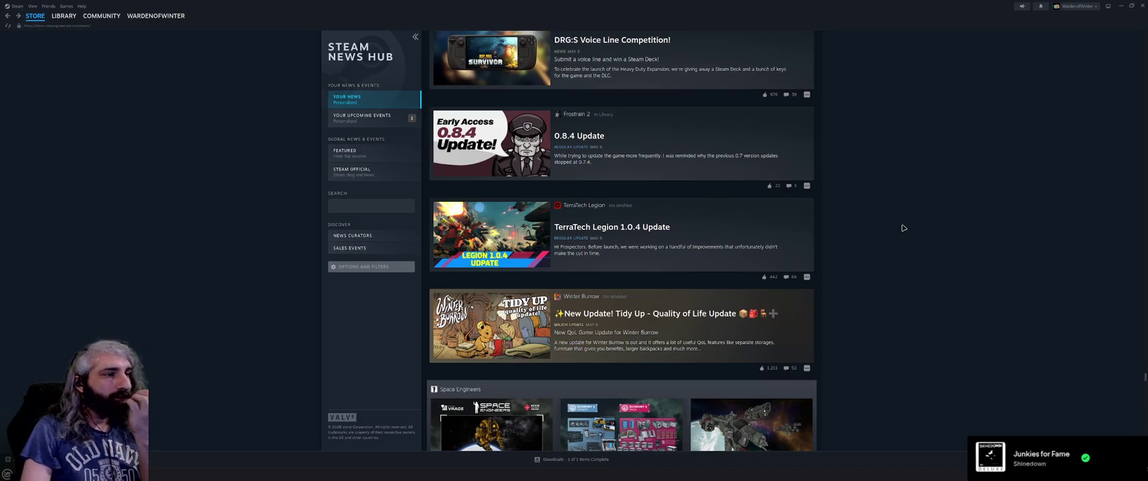
{"action": "scroll", "coordinate": [903, 228], "scroll_direction": "down", "scroll_amount": 5}
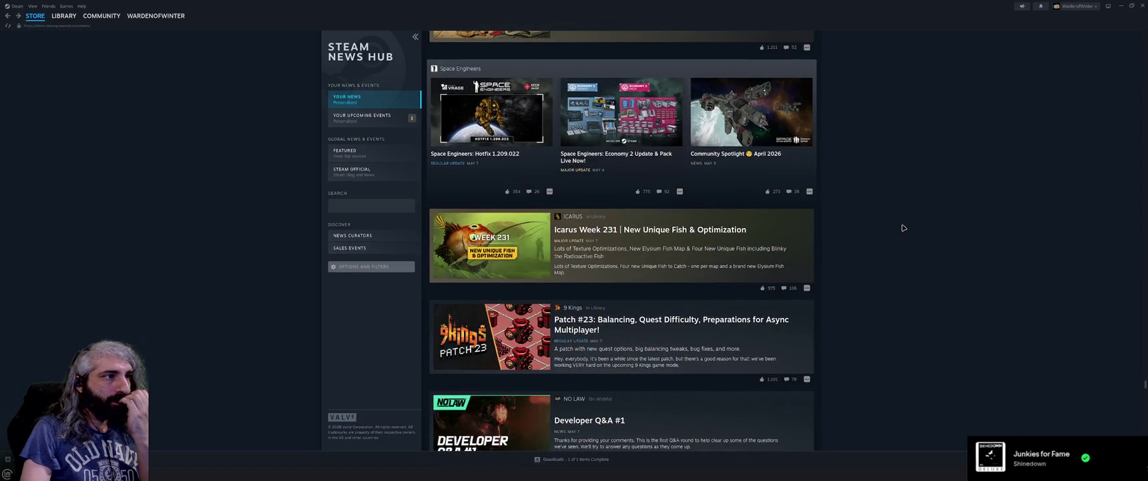
{"action": "scroll", "coordinate": [903, 227], "scroll_direction": "down", "scroll_amount": 3}
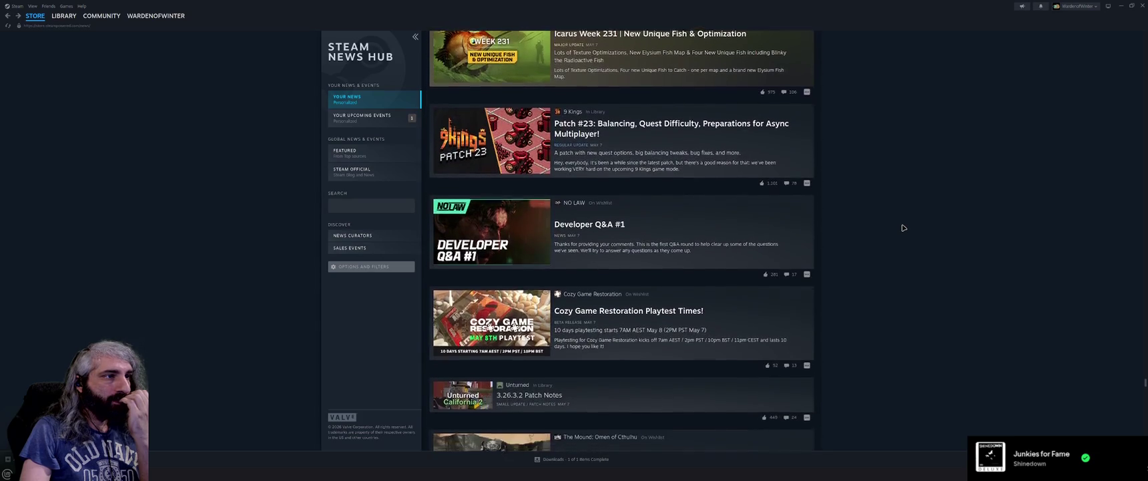
{"action": "scroll", "coordinate": [903, 228], "scroll_direction": "down", "scroll_amount": 1}
{"action": "scroll", "coordinate": [903, 227], "scroll_direction": "down", "scroll_amount": 1}
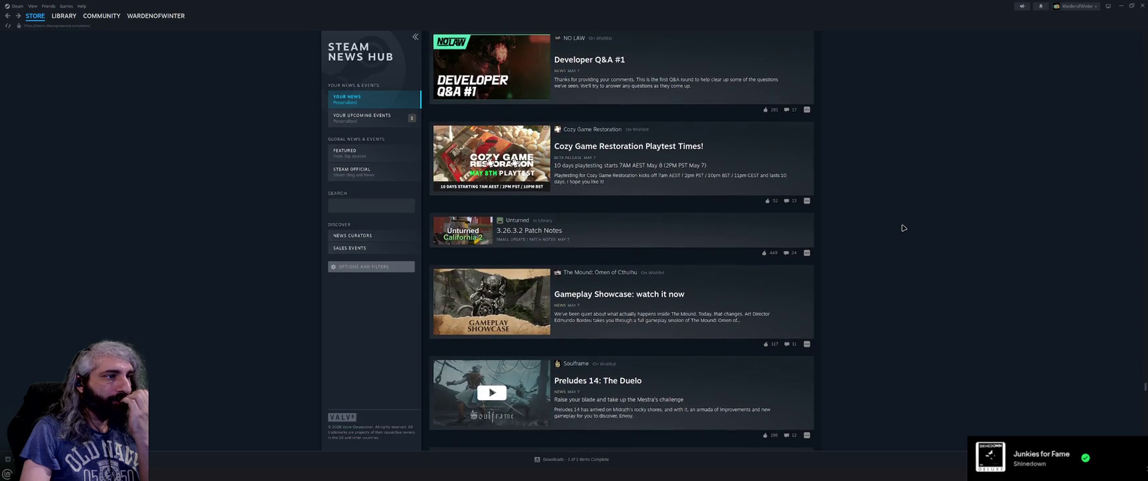
{"action": "scroll", "coordinate": [902, 228], "scroll_direction": "down", "scroll_amount": 3}
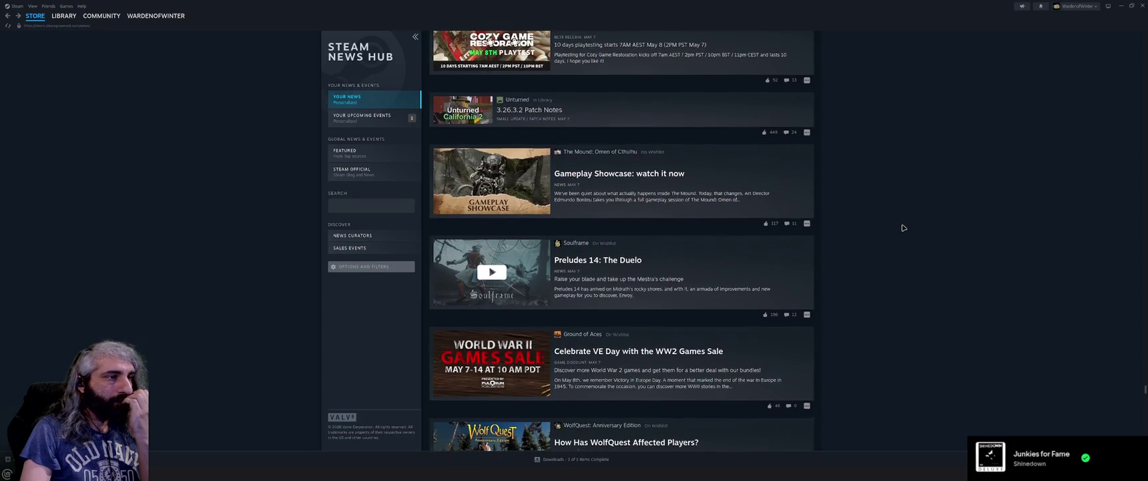
{"action": "scroll", "coordinate": [903, 228], "scroll_direction": "down", "scroll_amount": 4}
{"action": "scroll", "coordinate": [903, 228], "scroll_direction": "down", "scroll_amount": 4}
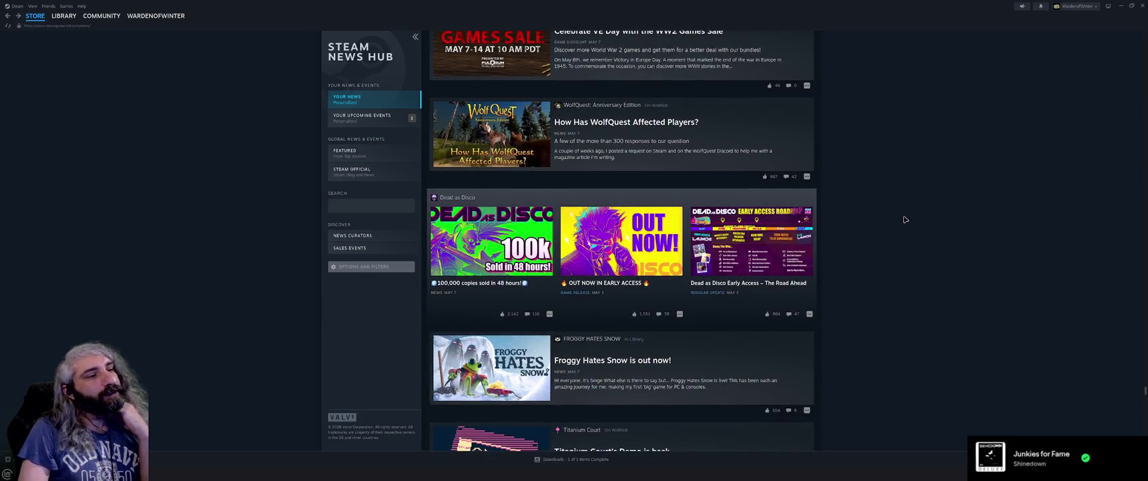
From the Steam store front, open The Surge 2's 90%-off deal under Discounts & Events
{"action": "left_click", "coordinate": [42, 17]}
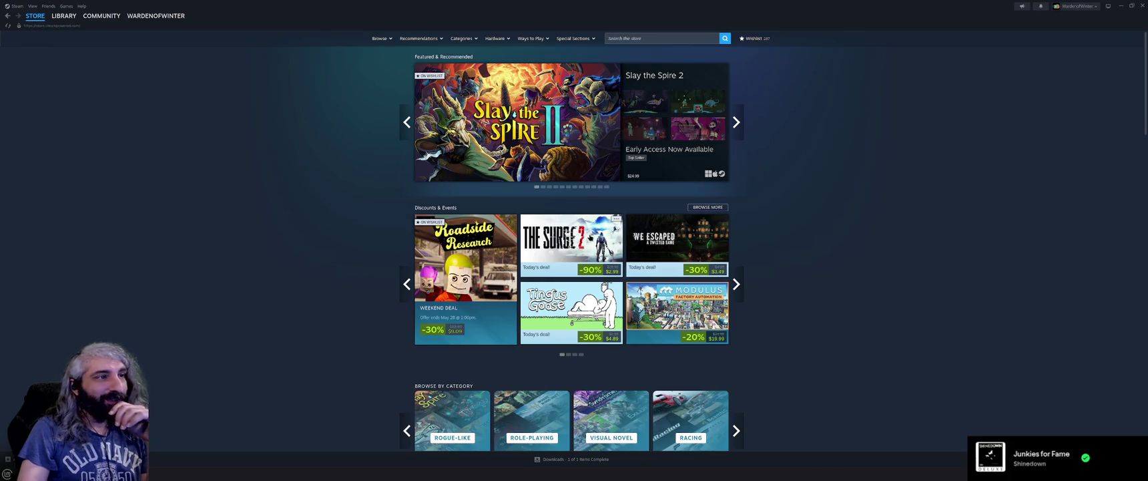
{"action": "mouse_move", "coordinate": [590, 240]}
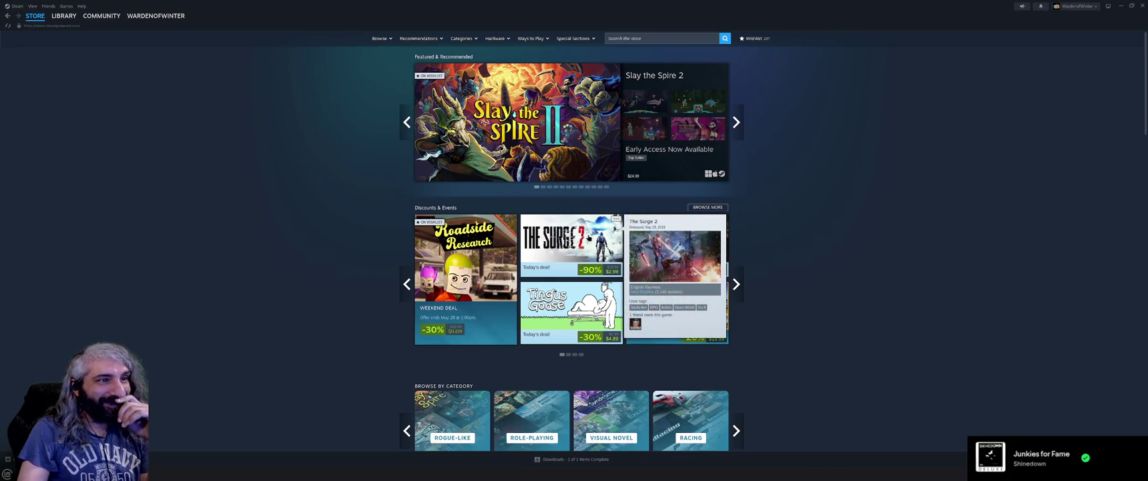
{"action": "left_click", "coordinate": [590, 239]}
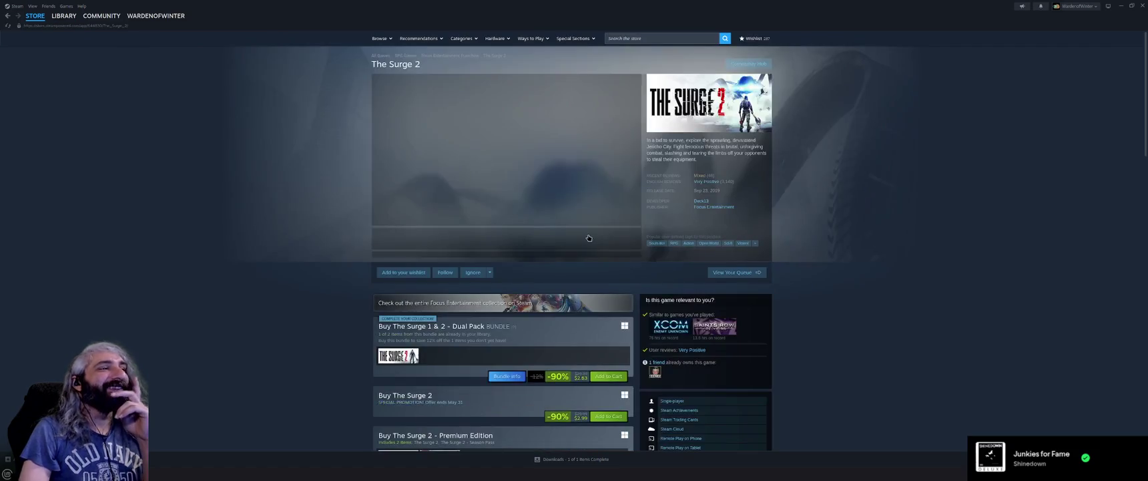
Flip through The Surge 2's gameplay screenshots up to the sixth one
{"action": "left_click", "coordinate": [471, 238]}
{"action": "left_click", "coordinate": [511, 239]}
{"action": "left_click", "coordinate": [542, 243]}
{"action": "left_click", "coordinate": [584, 242]}
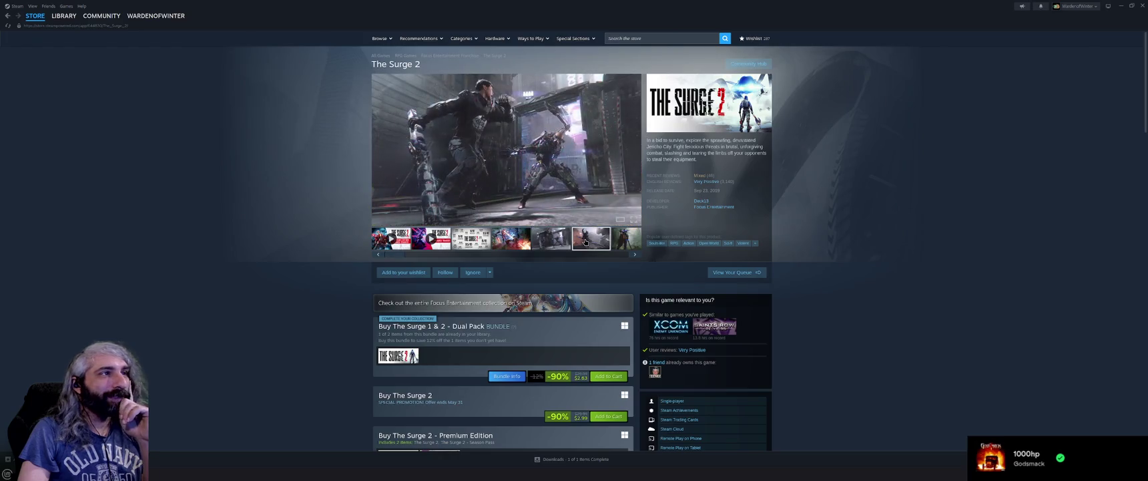
Scroll down the page and expand The Surge 2's full DLC list with Browse all DLC
{"action": "scroll", "coordinate": [295, 225], "scroll_direction": "down", "scroll_amount": 3}
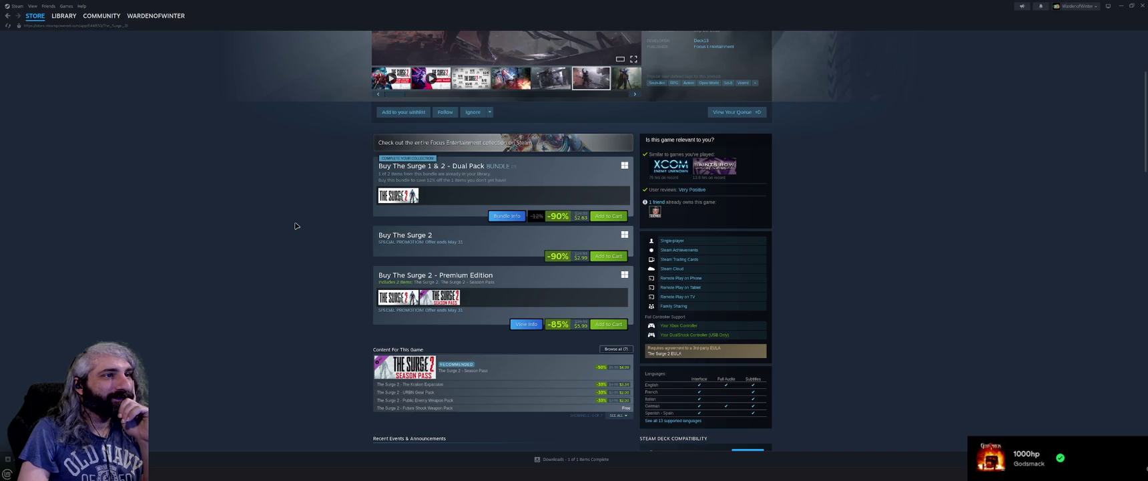
{"action": "scroll", "coordinate": [296, 225], "scroll_direction": "down", "scroll_amount": 3}
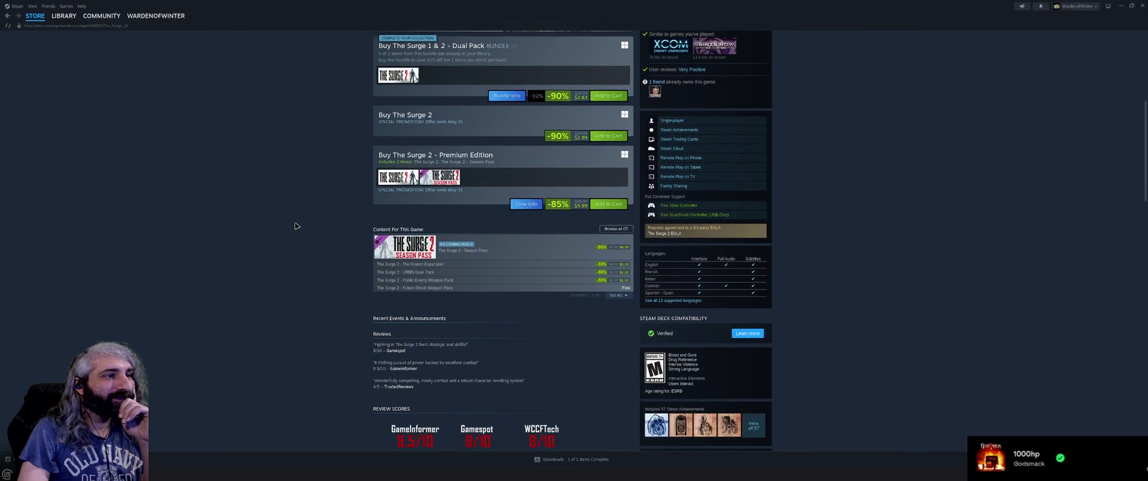
{"action": "left_click", "coordinate": [618, 295]}
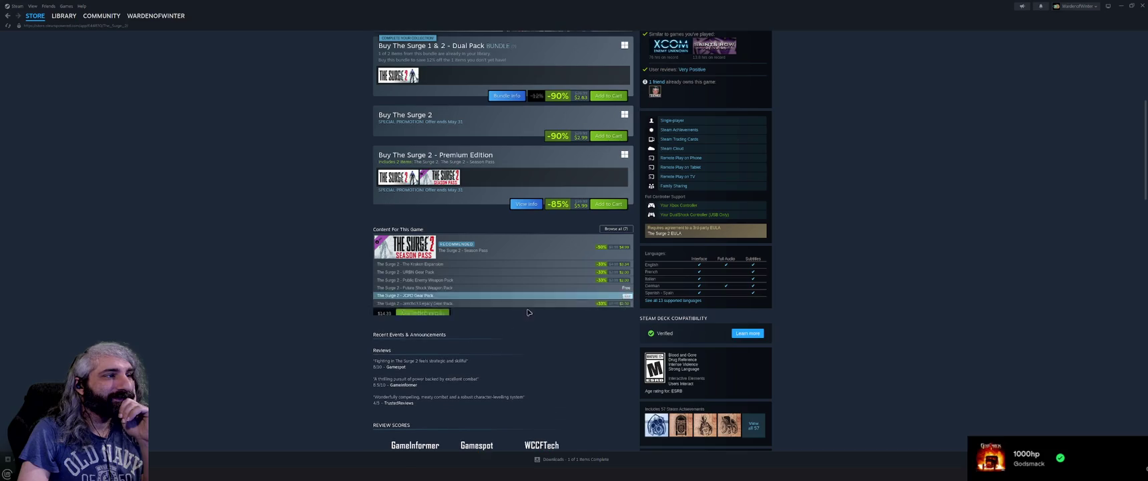
Scroll down through The Surge 2's customer reviews, then go back to the store front
{"action": "scroll", "coordinate": [346, 303], "scroll_direction": "down", "scroll_amount": 2}
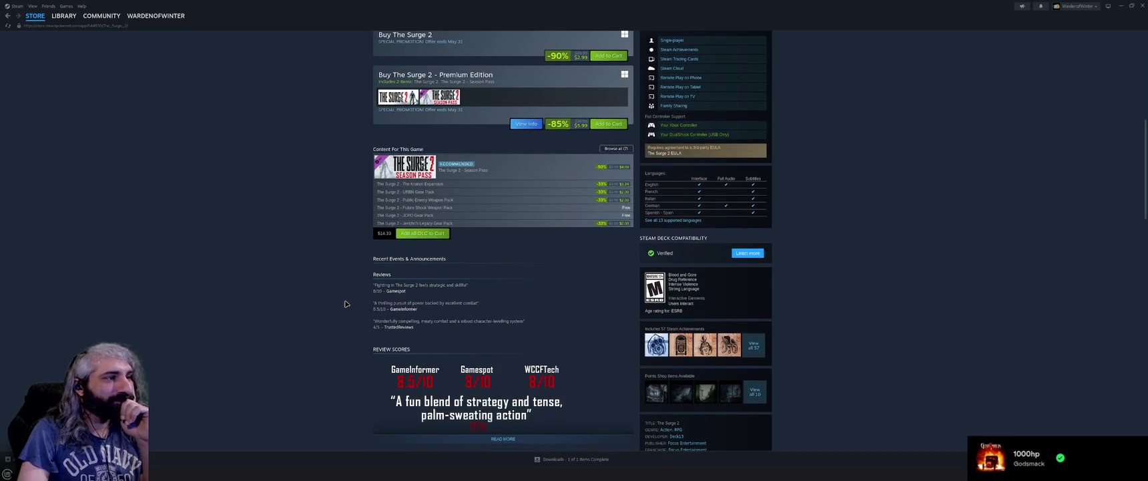
{"action": "scroll", "coordinate": [346, 303], "scroll_direction": "down", "scroll_amount": 6}
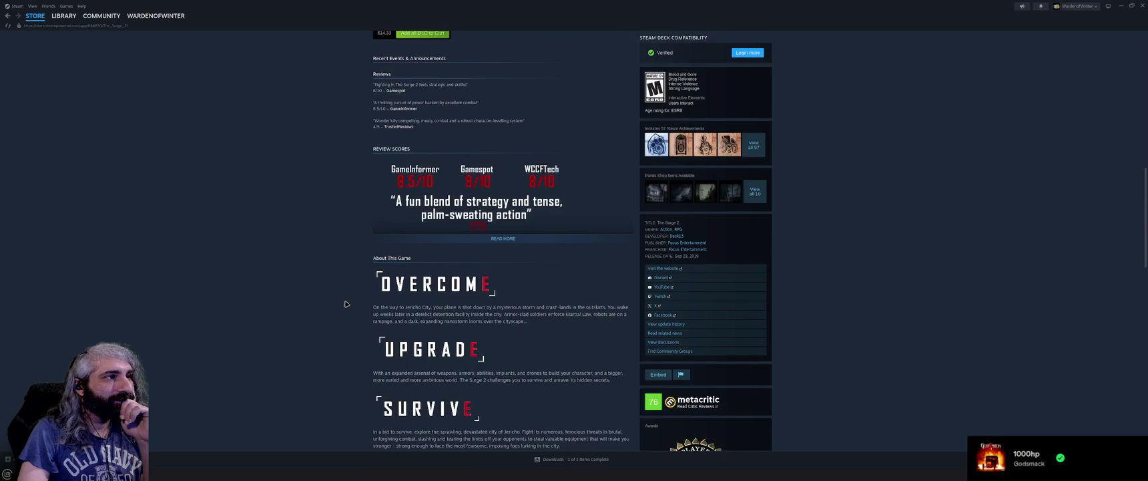
{"action": "scroll", "coordinate": [346, 304], "scroll_direction": "down", "scroll_amount": 15}
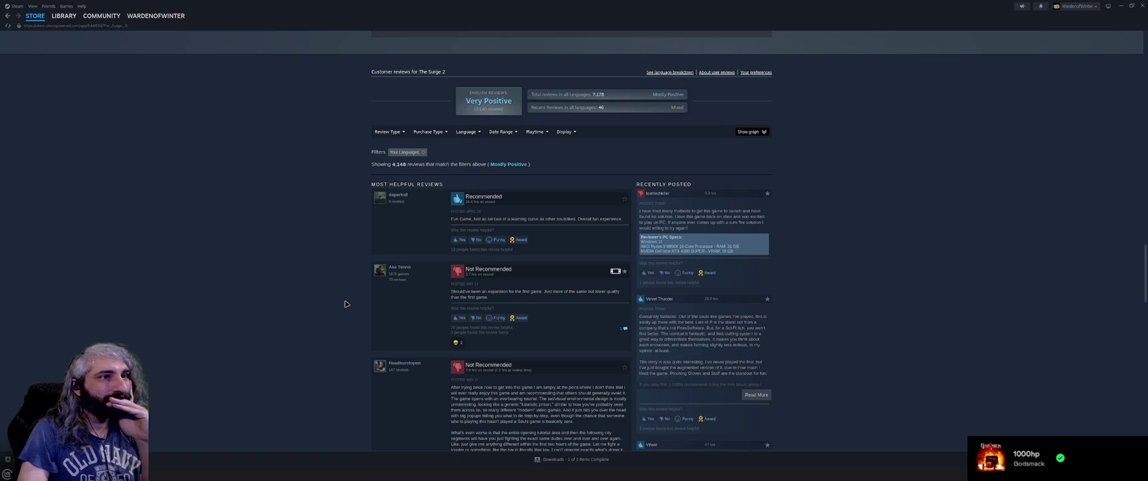
{"action": "scroll", "coordinate": [346, 304], "scroll_direction": "down", "scroll_amount": 3}
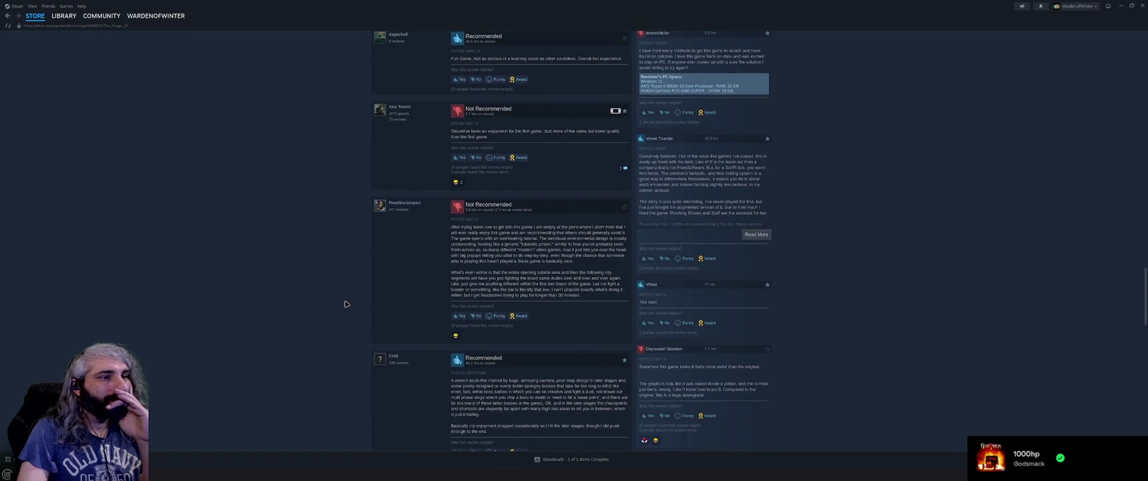
{"action": "scroll", "coordinate": [346, 304], "scroll_direction": "down", "scroll_amount": 2}
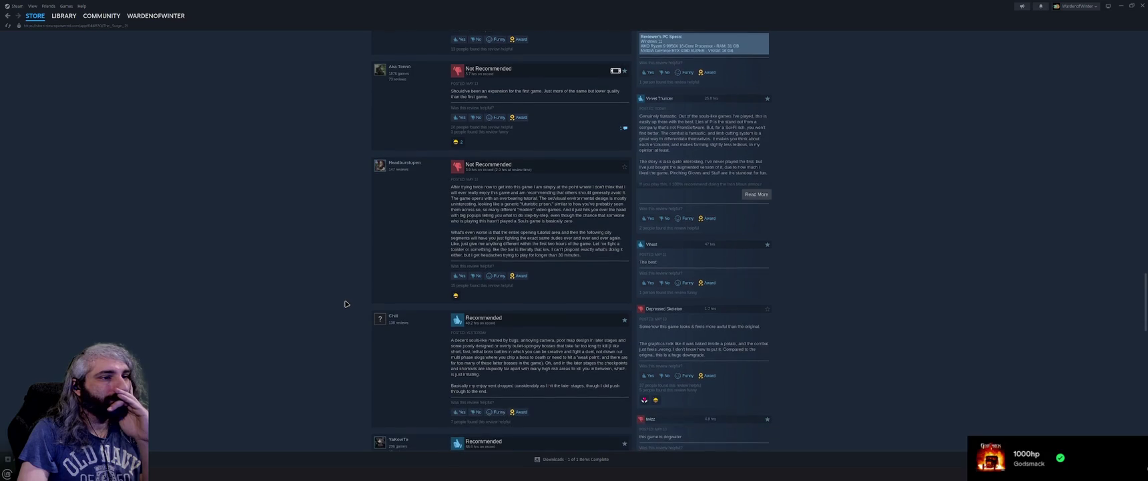
{"action": "scroll", "coordinate": [345, 304], "scroll_direction": "up", "scroll_amount": 20}
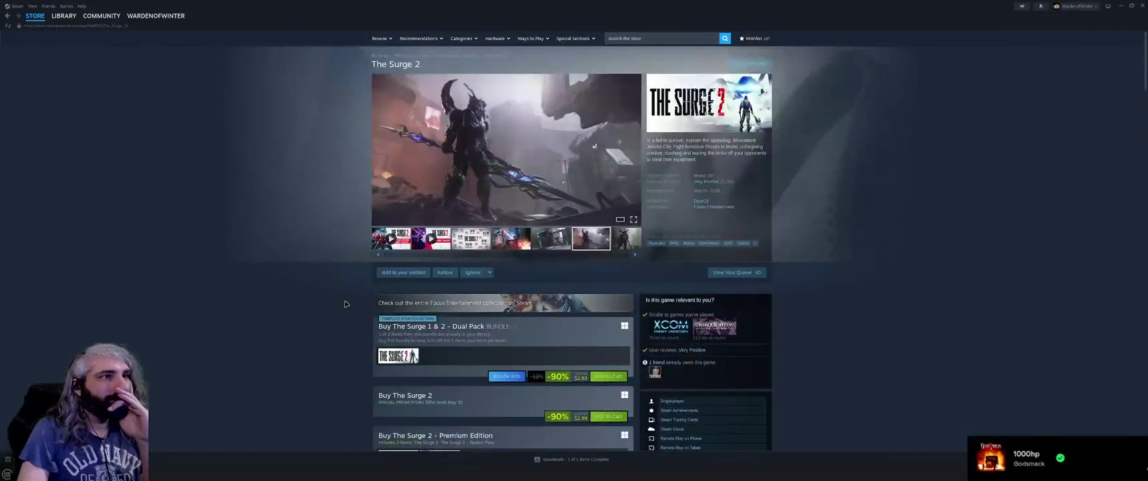
{"action": "left_click", "coordinate": [35, 15]}
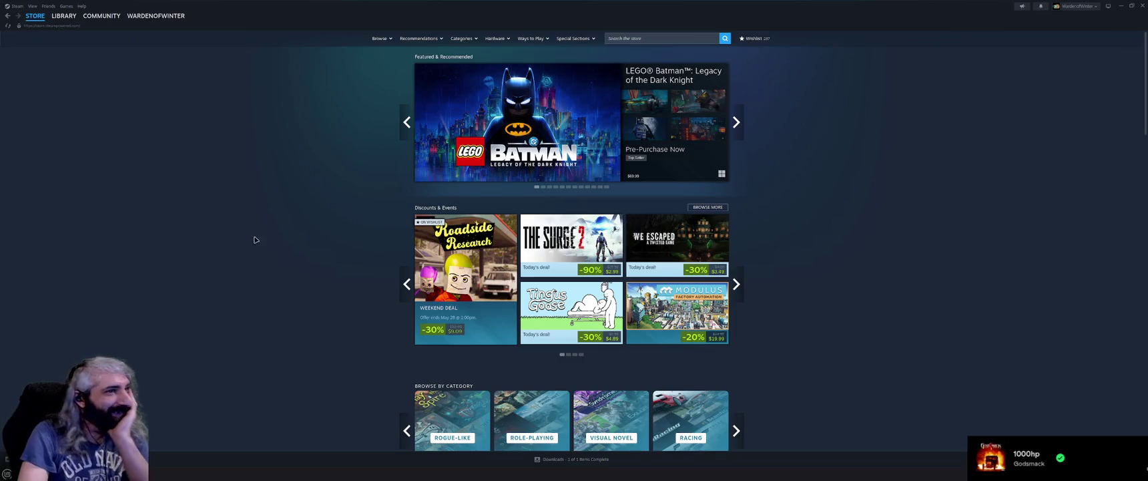
Look over the store front's discount deal tiles, scrolling down and back up
{"action": "mouse_move", "coordinate": [668, 256]}
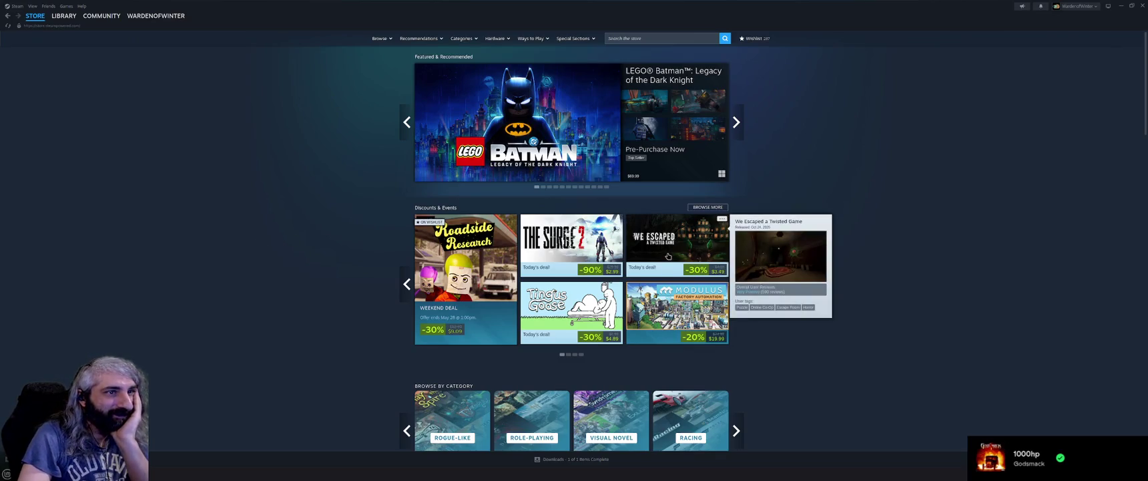
{"action": "scroll", "coordinate": [750, 226], "scroll_direction": "down", "scroll_amount": 2}
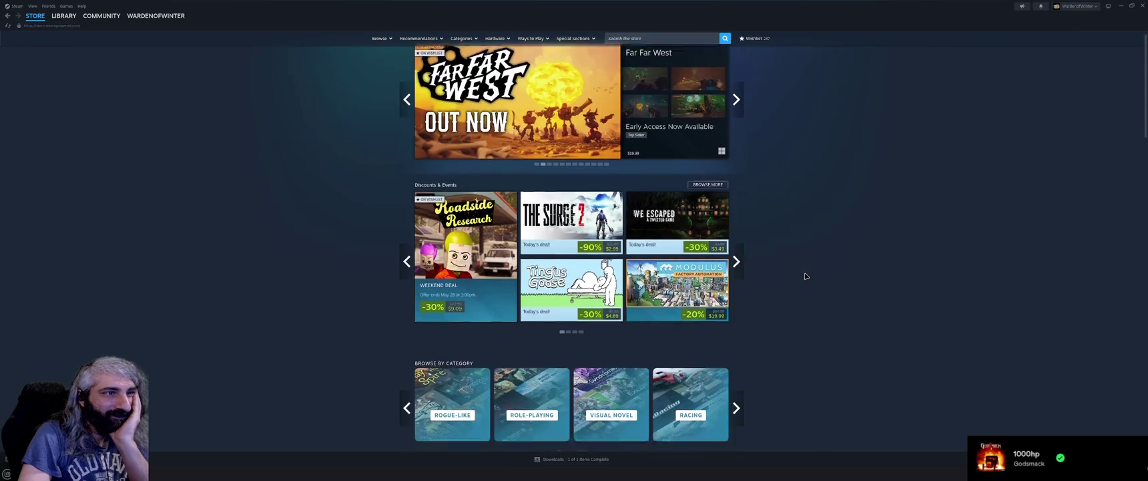
{"action": "mouse_move", "coordinate": [690, 191]}
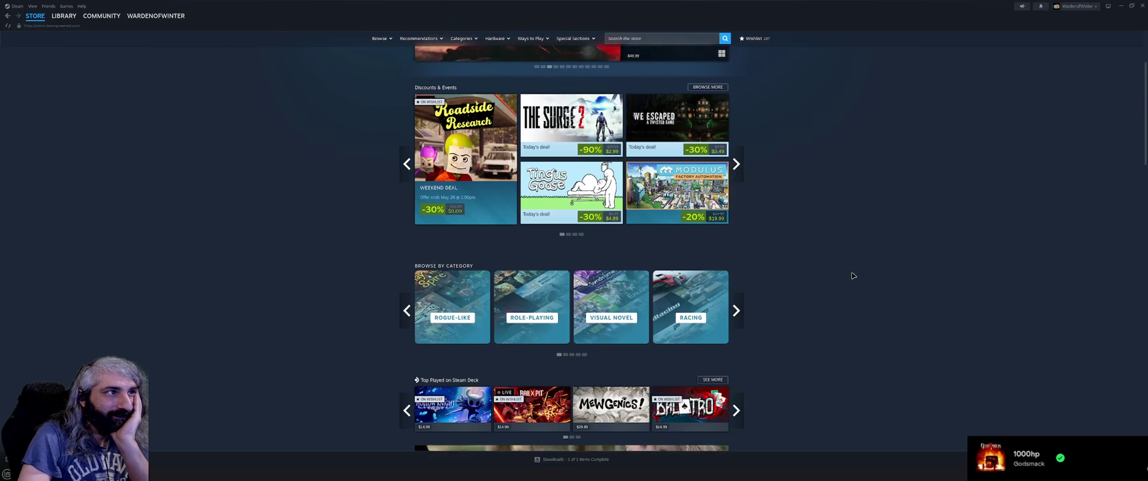
{"action": "scroll", "coordinate": [853, 274], "scroll_direction": "down", "scroll_amount": 3}
{"action": "scroll", "coordinate": [834, 227], "scroll_direction": "up", "scroll_amount": 5}
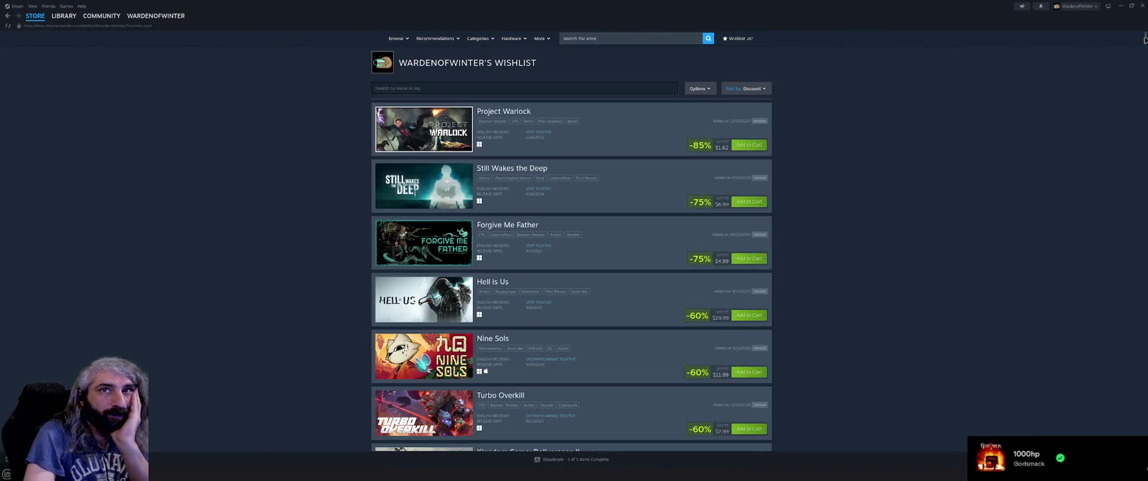
Scroll the wishlist back up and open the Booster Pack Heroes entry
{"action": "mouse_move", "coordinate": [1145, 40]}
{"action": "left_mouse_down"}
{"action": "mouse_move", "coordinate": [1144, 374]}
{"action": "mouse_move", "coordinate": [987, 405]}
{"action": "left_mouse_up"}
{"action": "scroll", "coordinate": [849, 312], "scroll_direction": "up", "scroll_amount": 1}
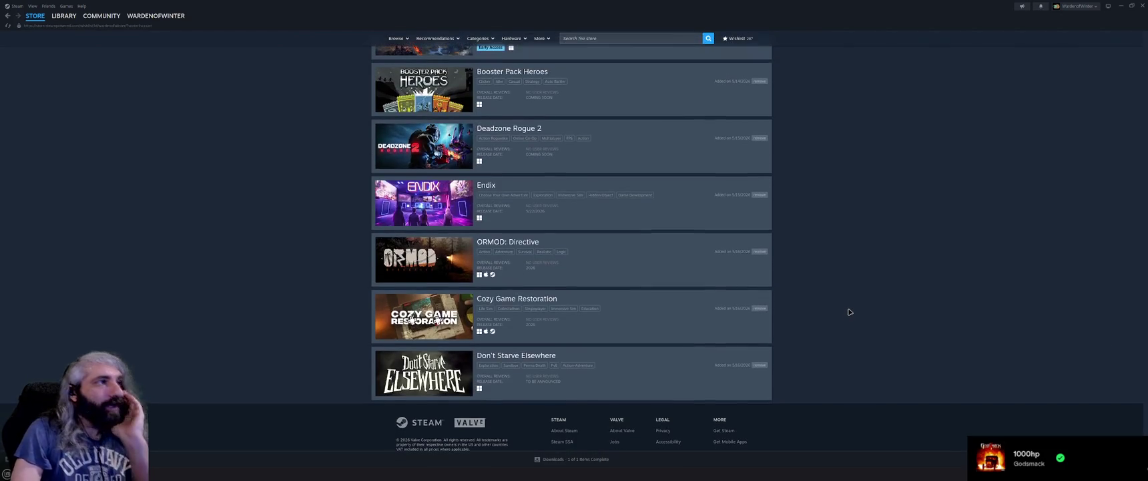
{"action": "scroll", "coordinate": [850, 312], "scroll_direction": "up", "scroll_amount": 1}
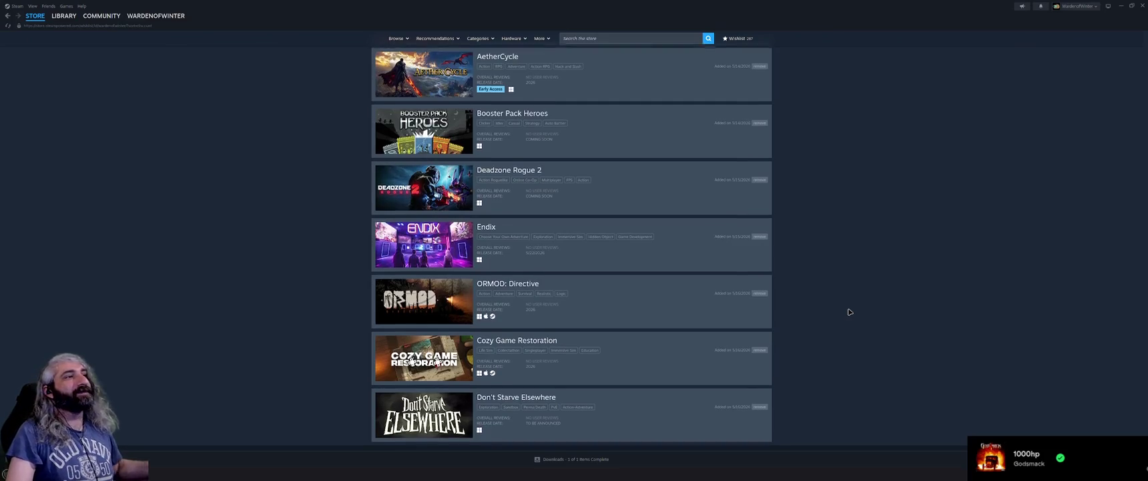
{"action": "scroll", "coordinate": [849, 312], "scroll_direction": "up", "scroll_amount": 5}
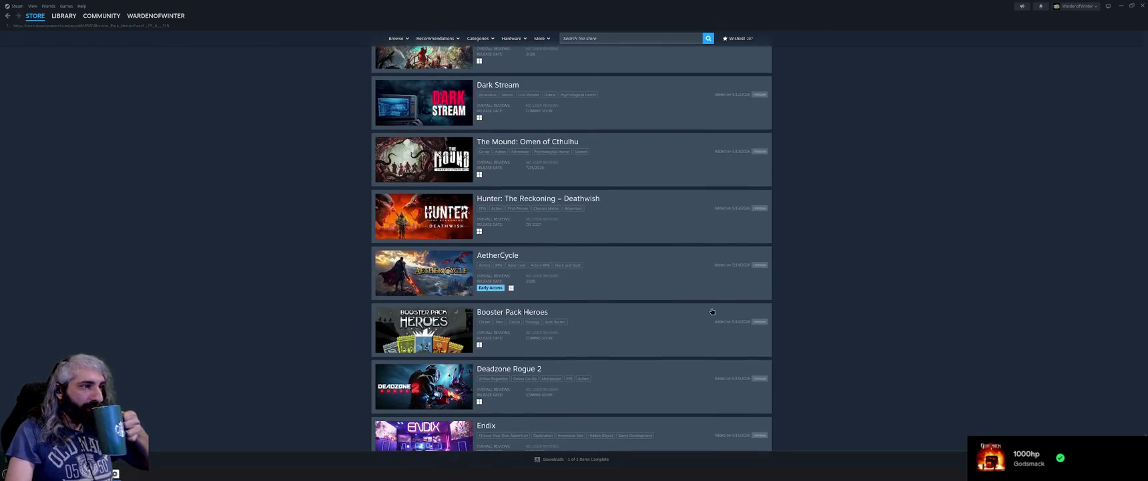
{"action": "left_click", "coordinate": [728, 312]}
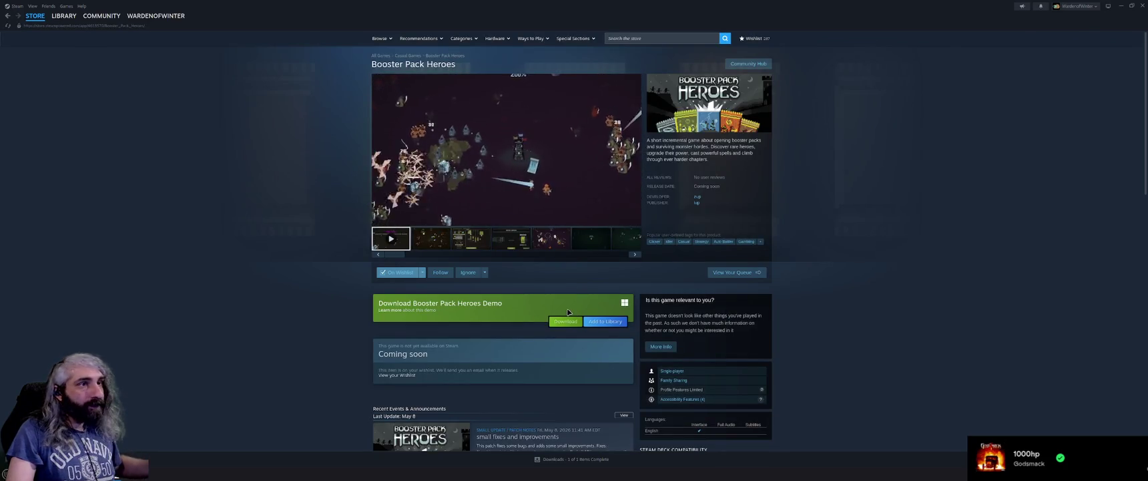
Read the Booster Pack Heroes description, then play its trailer fullscreen
{"action": "scroll", "coordinate": [852, 268], "scroll_direction": "down", "scroll_amount": 3}
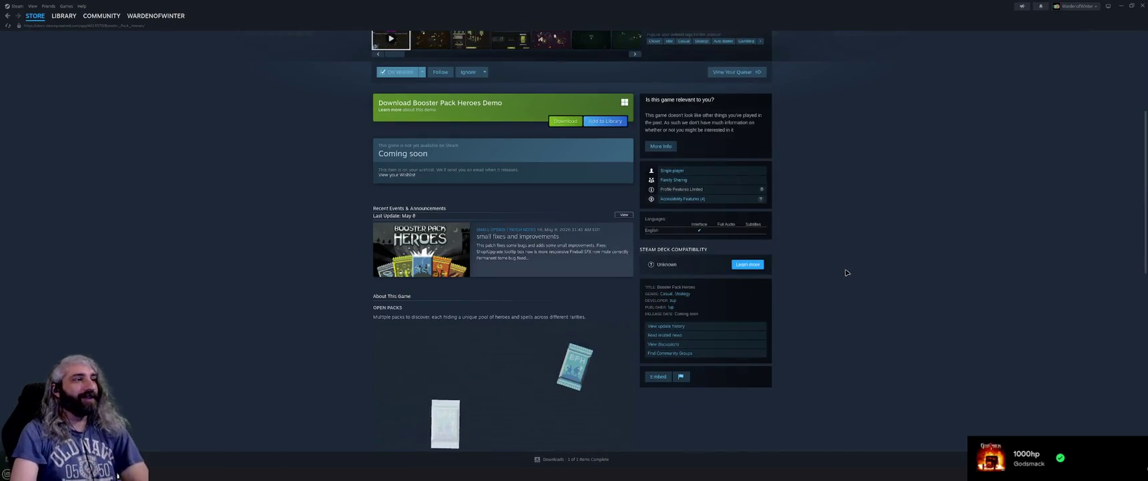
{"action": "scroll", "coordinate": [831, 270], "scroll_direction": "down", "scroll_amount": 2}
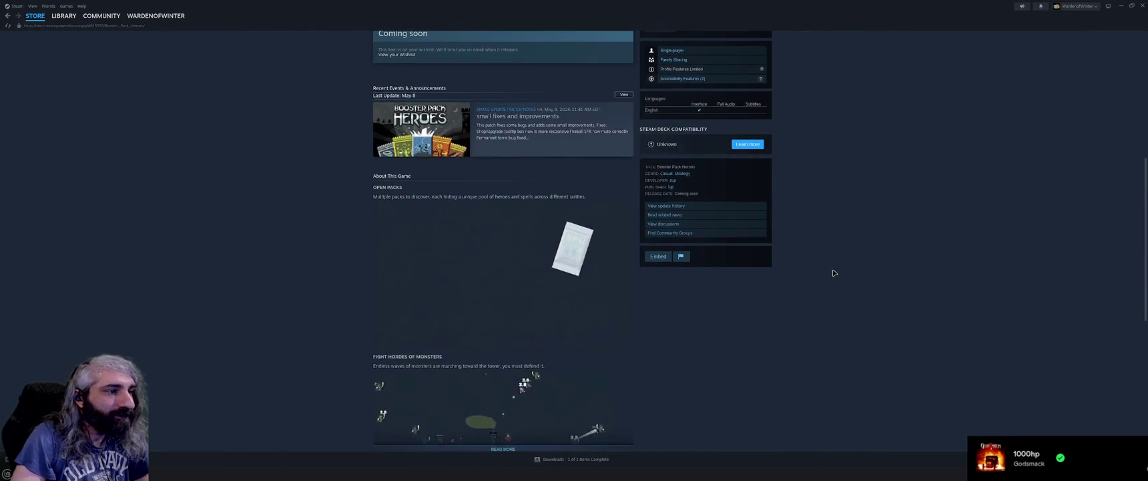
{"action": "scroll", "coordinate": [833, 273], "scroll_direction": "up", "scroll_amount": 5}
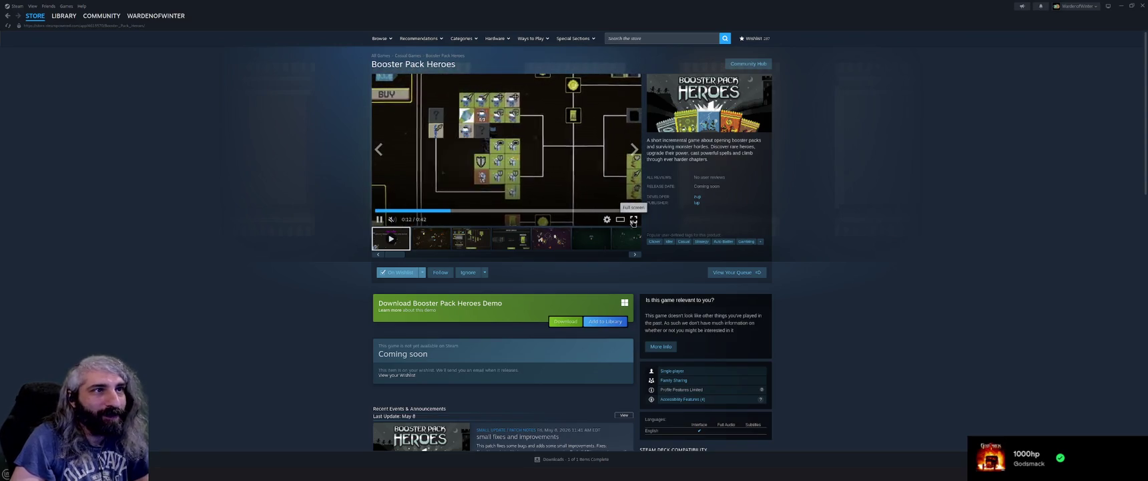
{"action": "left_click", "coordinate": [634, 220]}
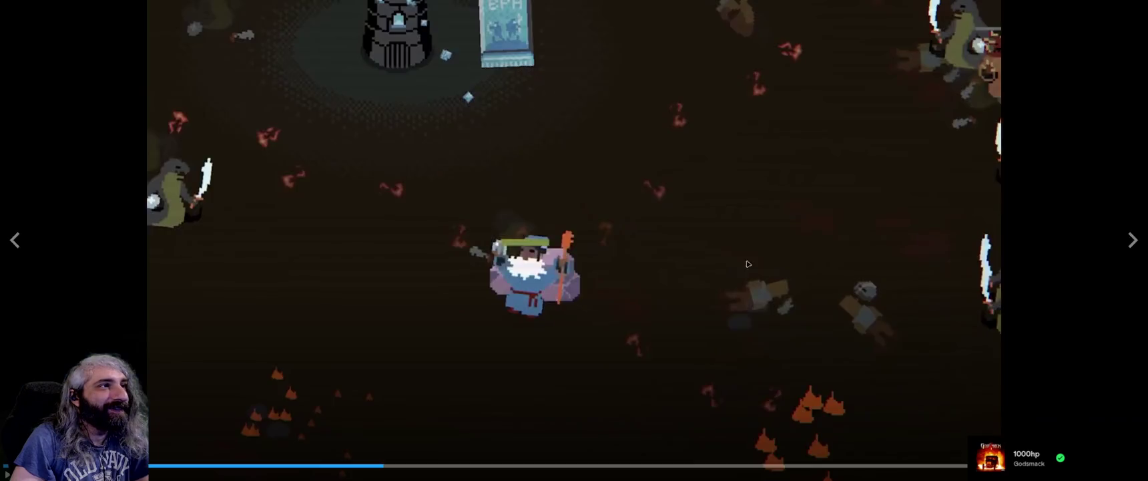
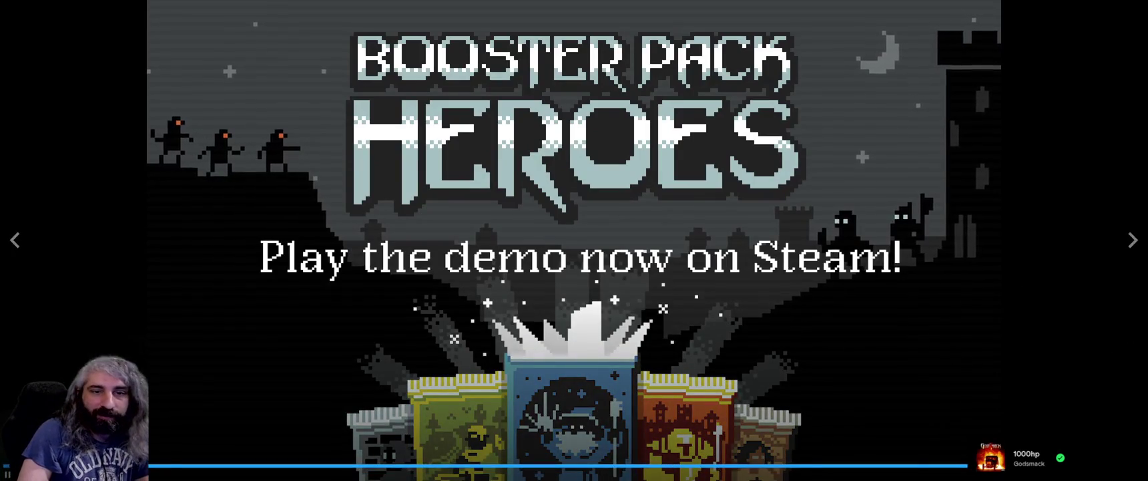
Exit the full-screen trailer, browse the Booster Pack Heroes page and wishlist, then close Steam
{"action": "key", "text": "Escape"}
{"action": "scroll", "coordinate": [841, 267], "scroll_direction": "down", "scroll_amount": 3}
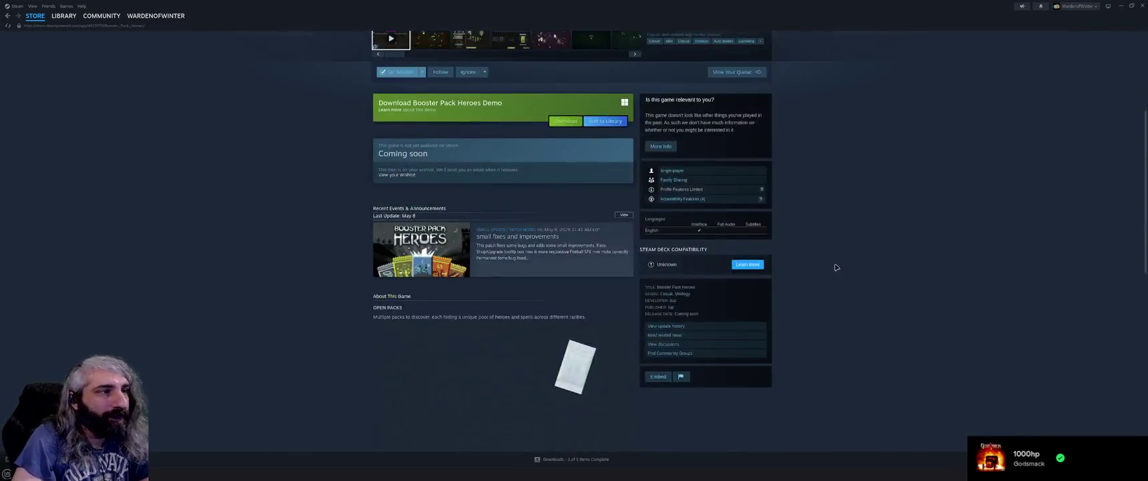
{"action": "scroll", "coordinate": [829, 267], "scroll_direction": "down", "scroll_amount": 5}
{"action": "scroll", "coordinate": [828, 265], "scroll_direction": "up", "scroll_amount": 10}
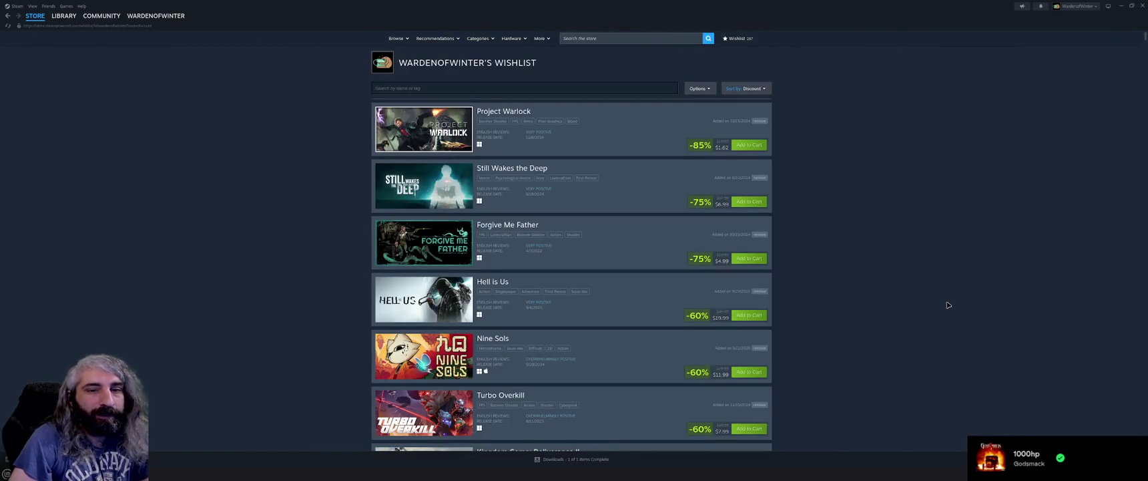
{"action": "scroll", "coordinate": [824, 287], "scroll_direction": "down", "scroll_amount": 10}
{"action": "scroll", "coordinate": [824, 287], "scroll_direction": "down", "scroll_amount": 2}
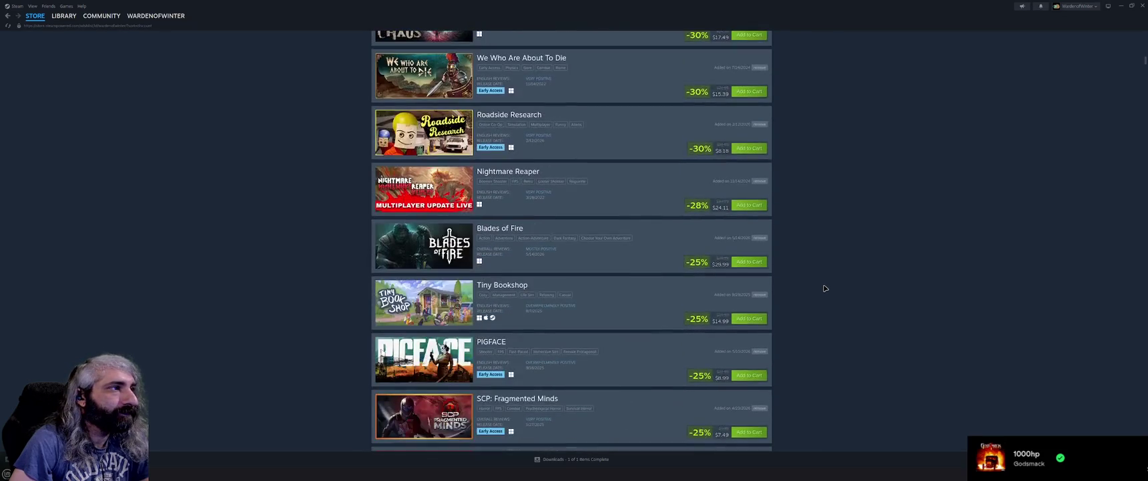
{"action": "scroll", "coordinate": [825, 288], "scroll_direction": "down", "scroll_amount": 15}
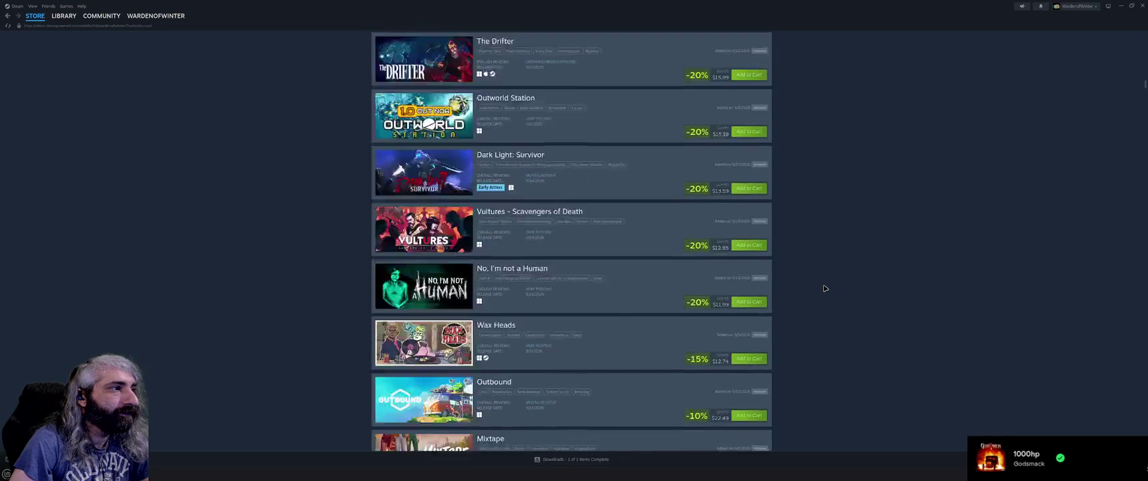
{"action": "scroll", "coordinate": [824, 288], "scroll_direction": "down", "scroll_amount": 10}
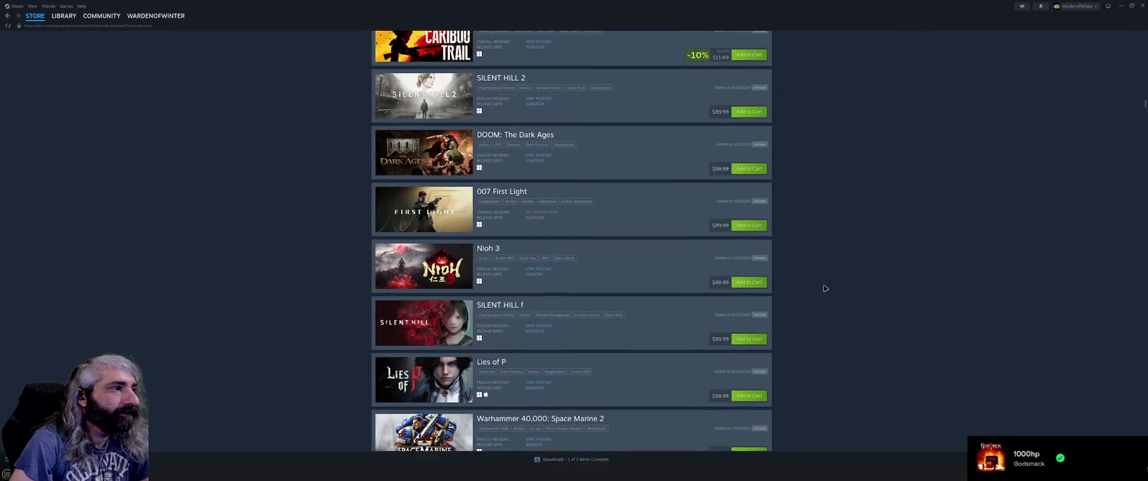
{"action": "scroll", "coordinate": [824, 288], "scroll_direction": "down", "scroll_amount": 15}
{"action": "scroll", "coordinate": [825, 290], "scroll_direction": "down", "scroll_amount": 10}
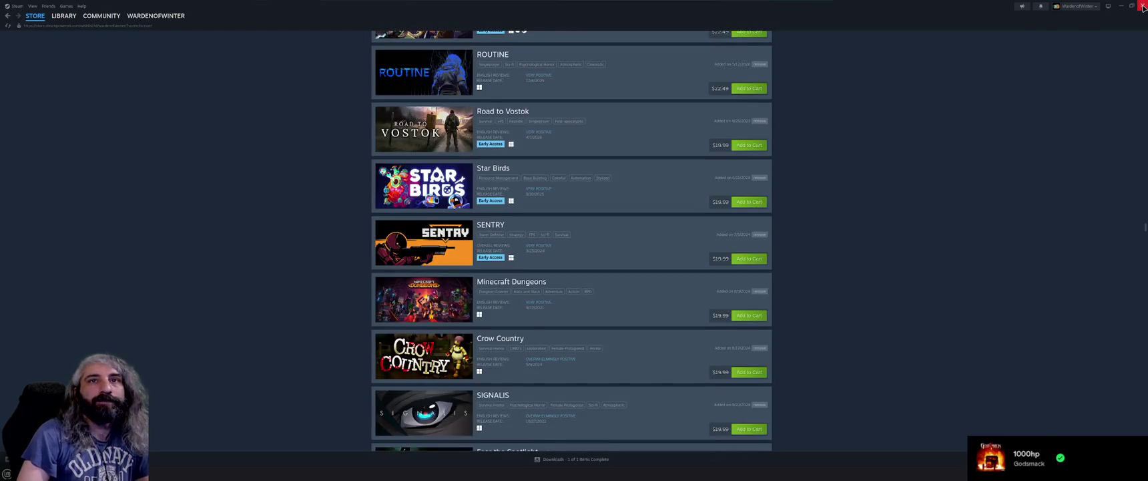
{"action": "left_click", "coordinate": [1143, 6]}
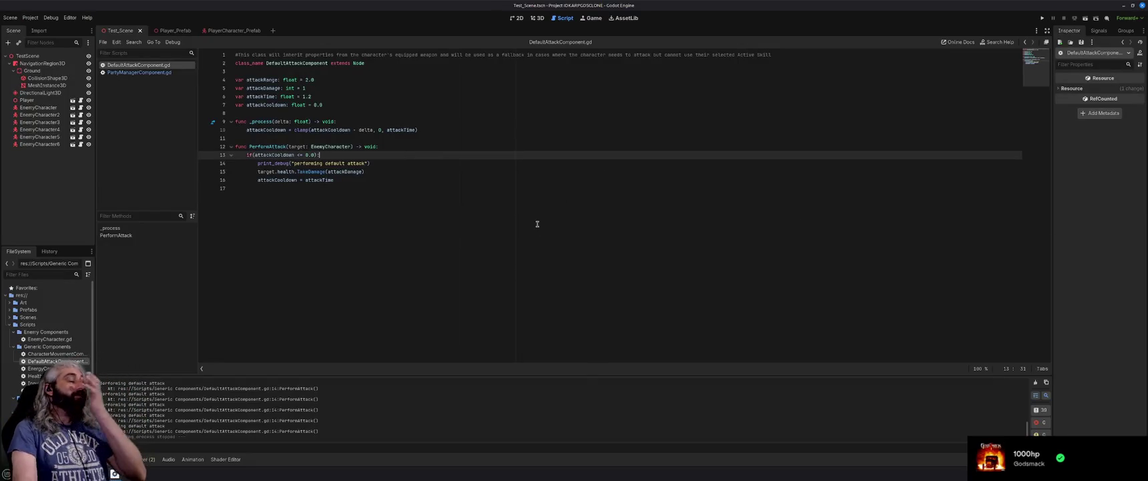
Review the DefaultAttackComponent script from line 15, then bring the design document forward
{"action": "left_click", "coordinate": [430, 168]}
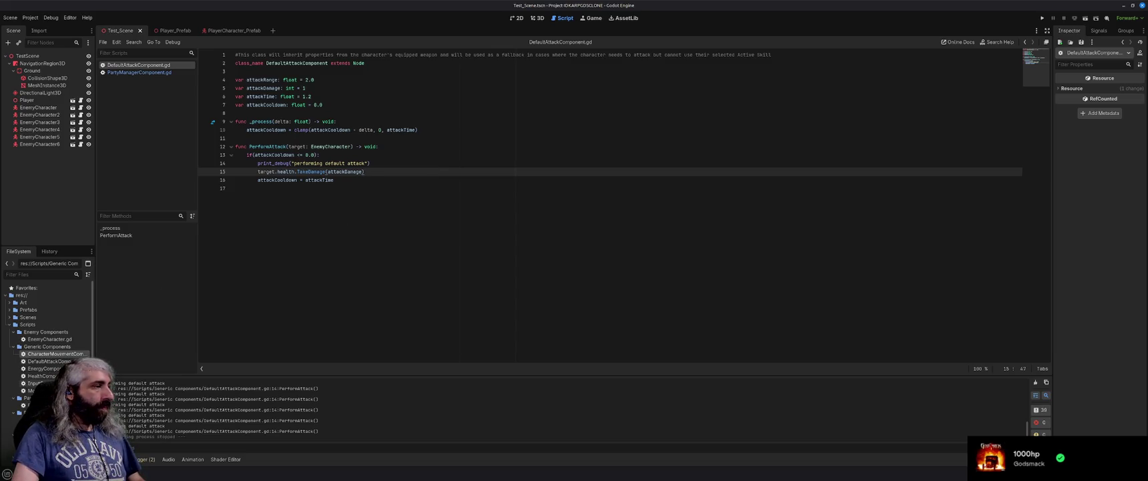
{"action": "scroll", "coordinate": [47, 347], "scroll_direction": "down", "scroll_amount": 1}
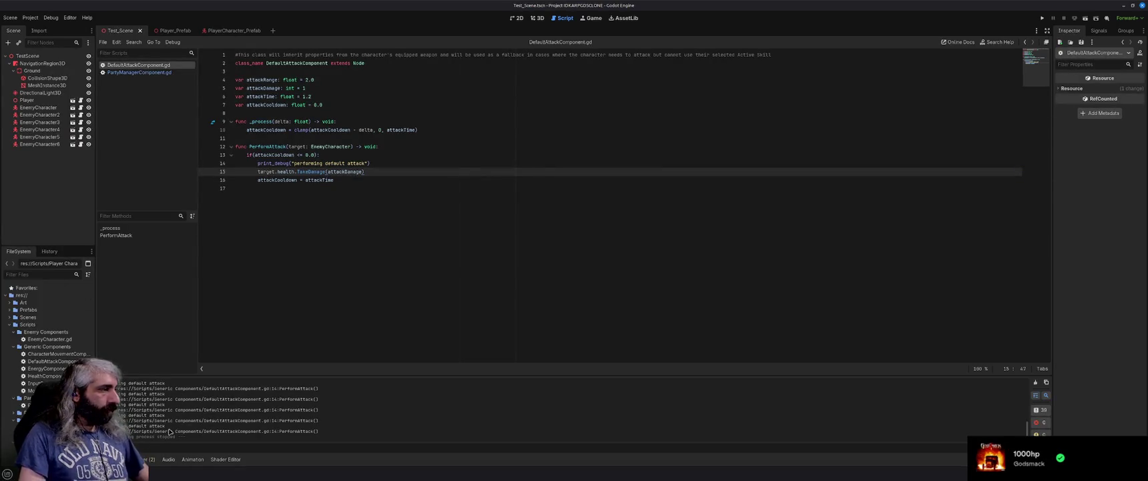
{"action": "key", "text": "alt+Tab"}
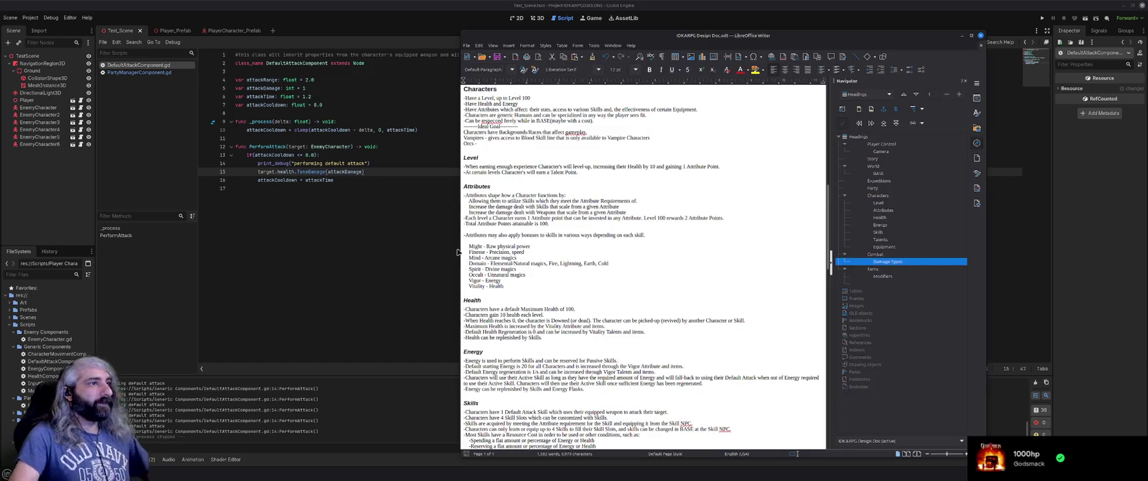
Open a new line at the top of the Level section for the 1-100 level range
{"action": "left_click", "coordinate": [584, 258]}
{"action": "scroll", "coordinate": [587, 261], "scroll_direction": "up", "scroll_amount": 3}
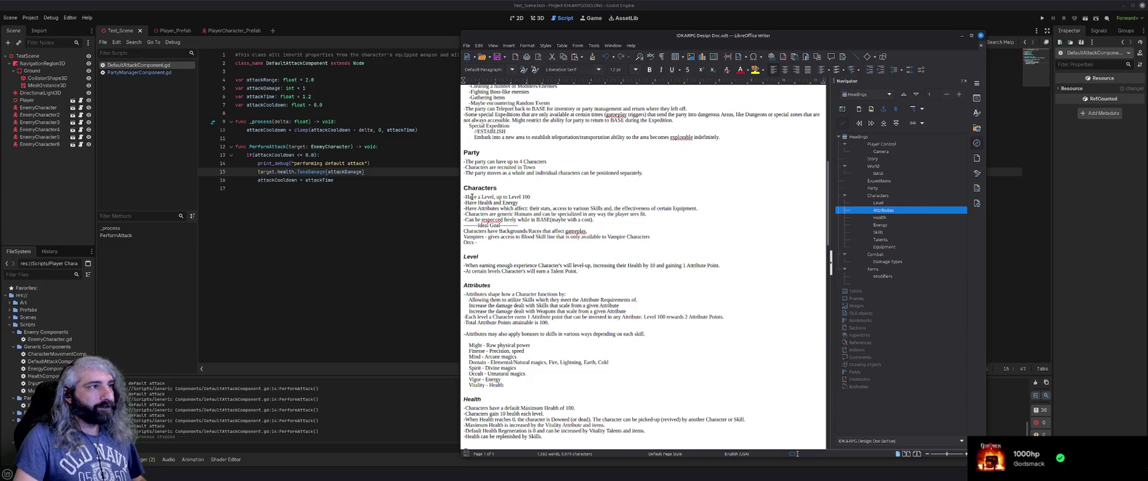
{"action": "left_click", "coordinate": [534, 241]}
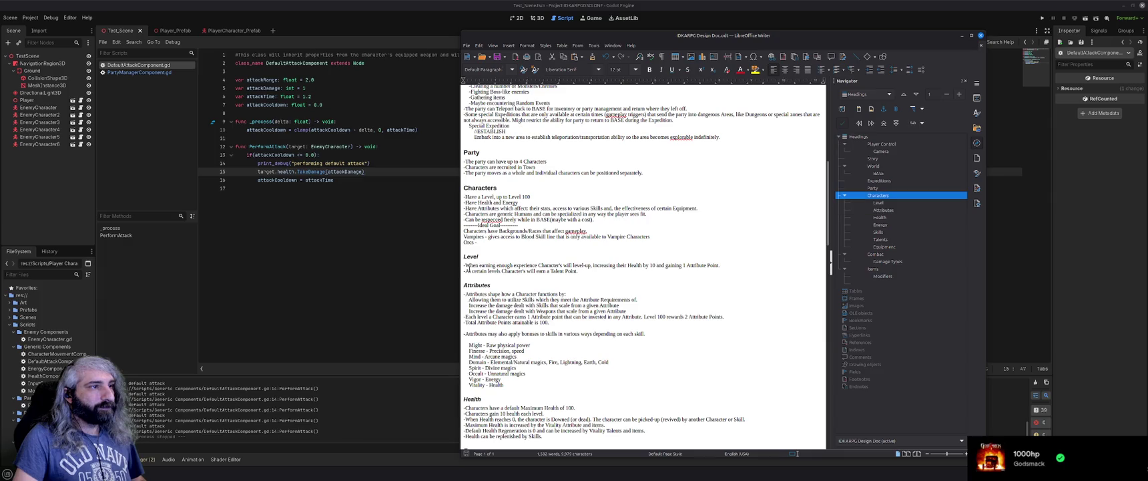
{"action": "left_click", "coordinate": [507, 271]}
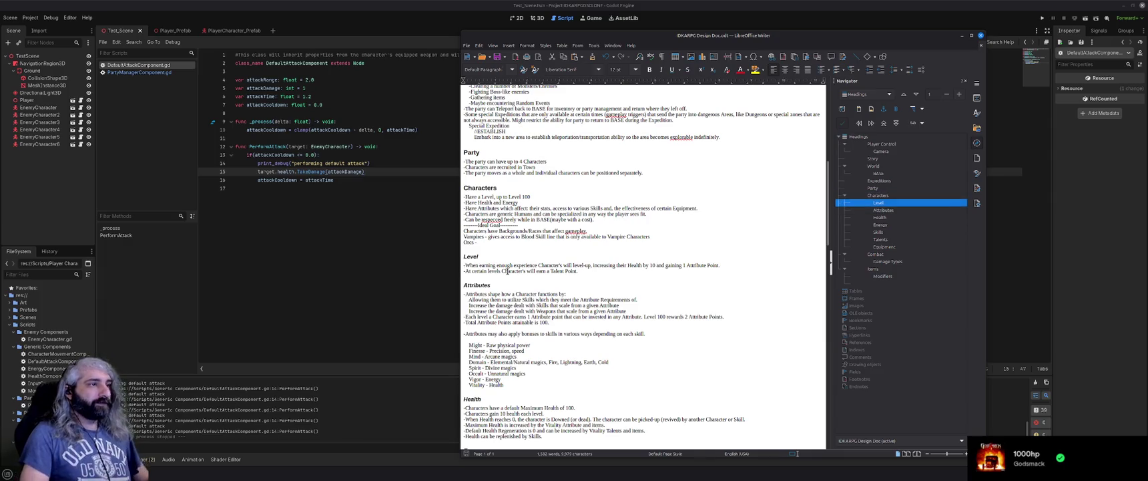
{"action": "key", "text": "Return"}
{"action": "type", "text": "-Each Character has a level from 1-100"}
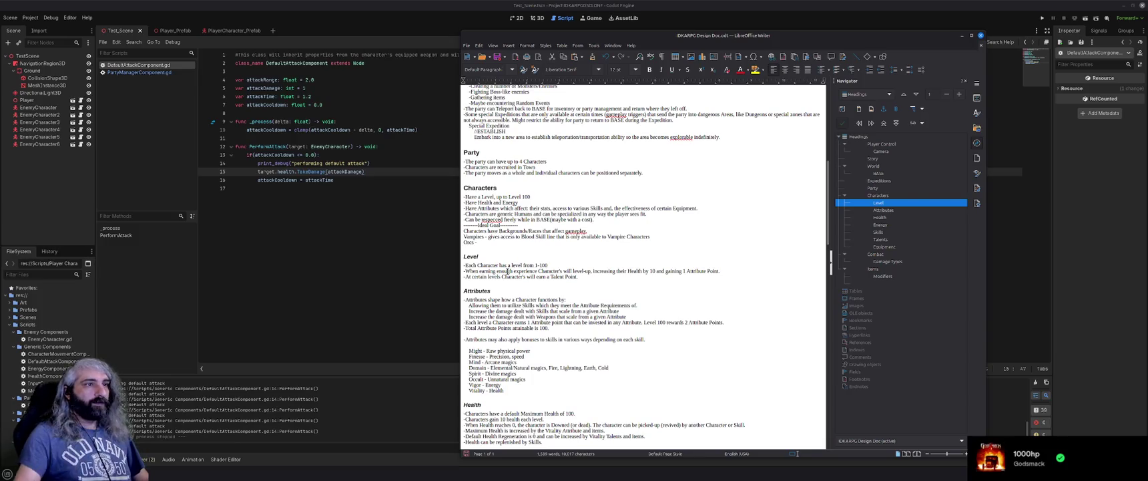
{"action": "left_click", "coordinate": [536, 195]}
Delete the 'Have a Level, up to Level 100' line, keeping the heading as Characters
{"action": "key", "text": "shift+Home"}
{"action": "key", "text": "BackSpace"}
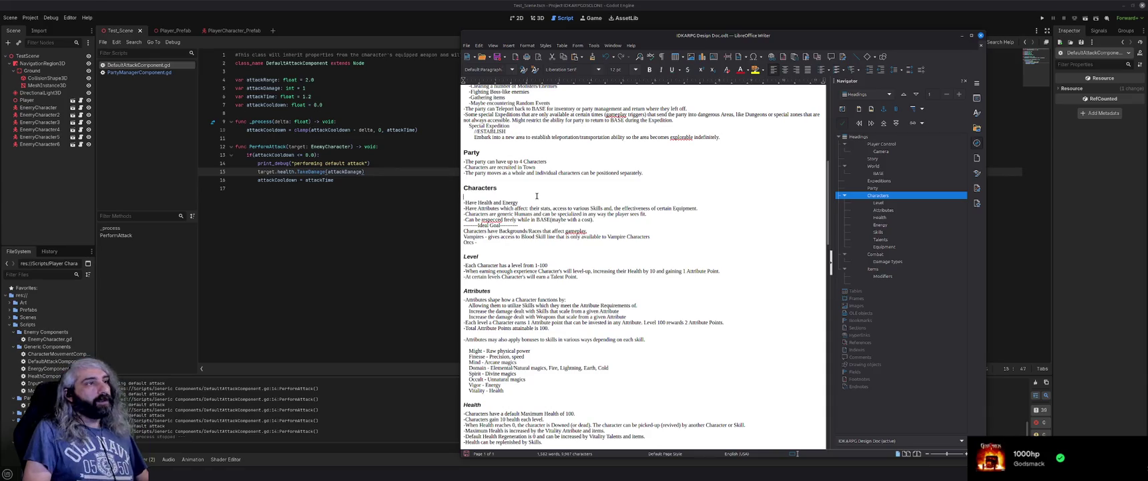
{"action": "key", "text": "Up"}
{"action": "type", "text": "Player"}
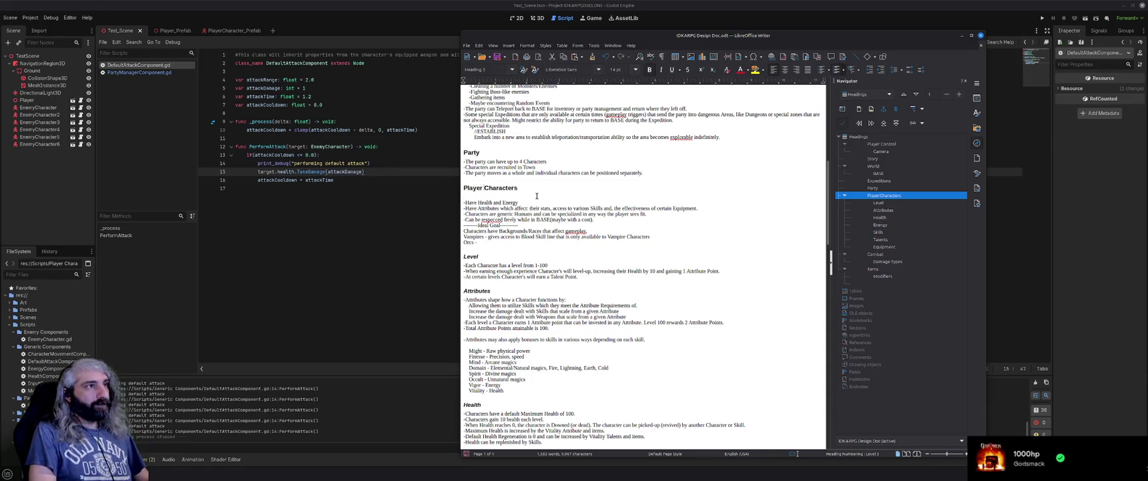
{"action": "key", "text": "BackSpace"}
{"action": "key", "text": "BackSpace"}
{"action": "key", "text": "BackSpace"}
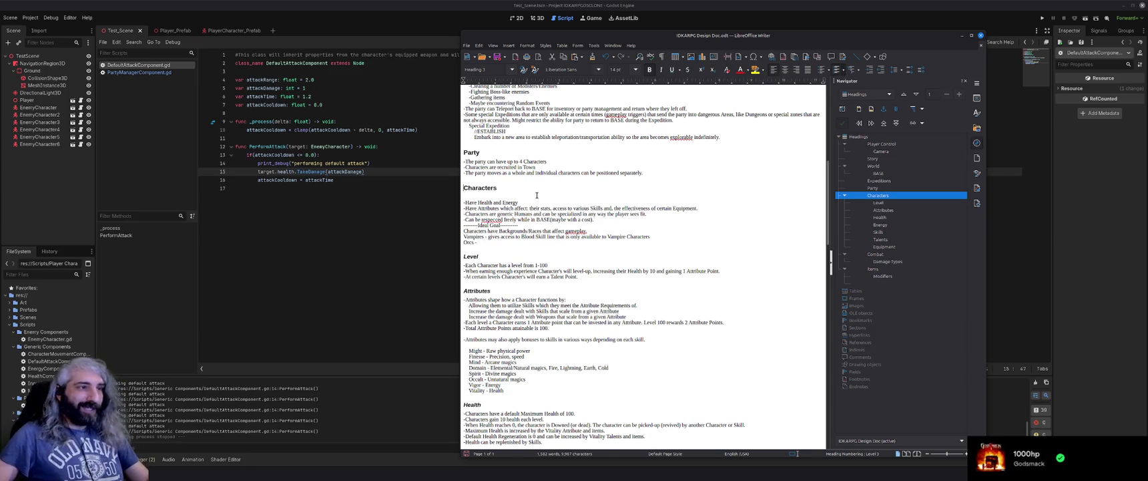
Lower the system volume, save the playing song, and return to the document text
{"action": "key", "text": "XF86AudioLowerVolume"}
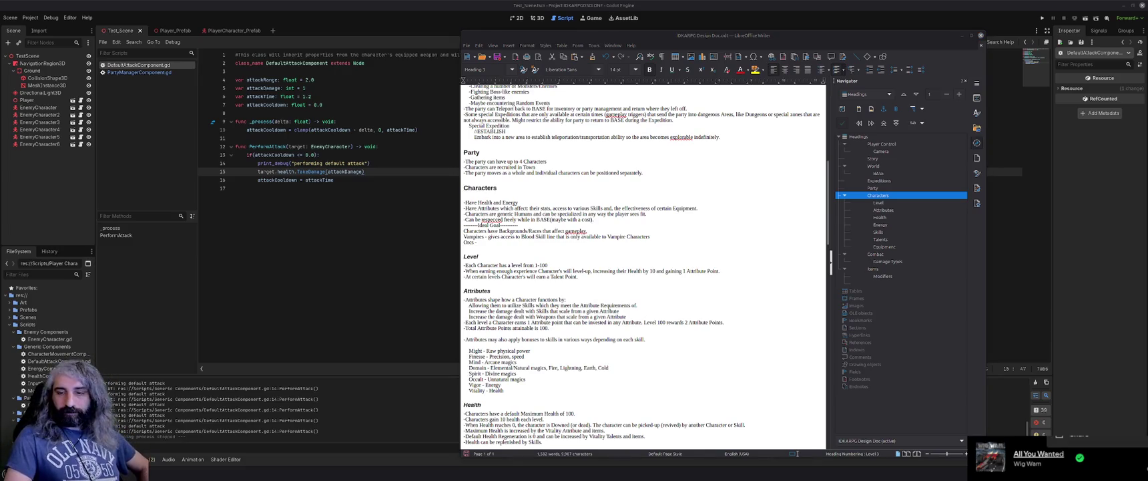
{"action": "left_click", "coordinate": [1079, 458]}
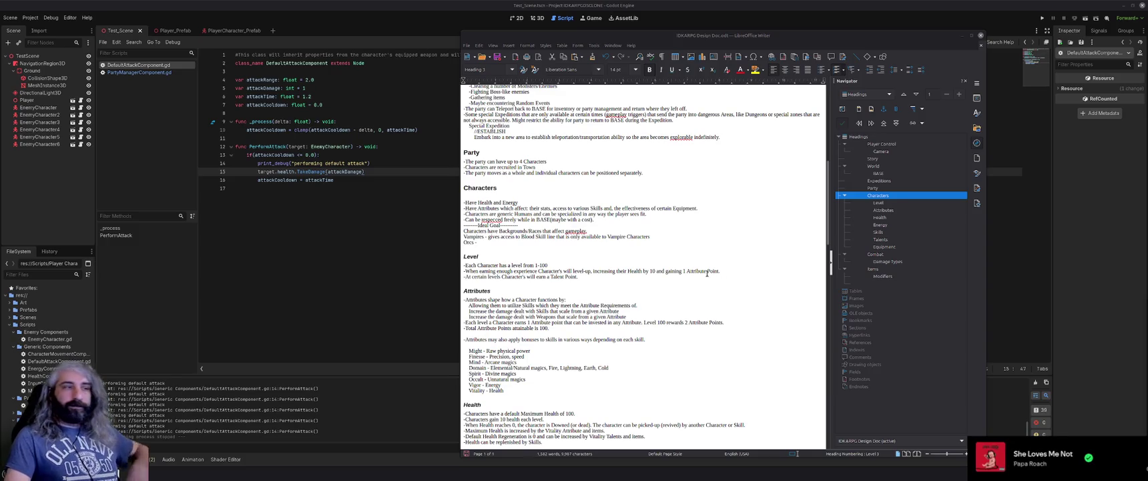
{"action": "left_click", "coordinate": [524, 201]}
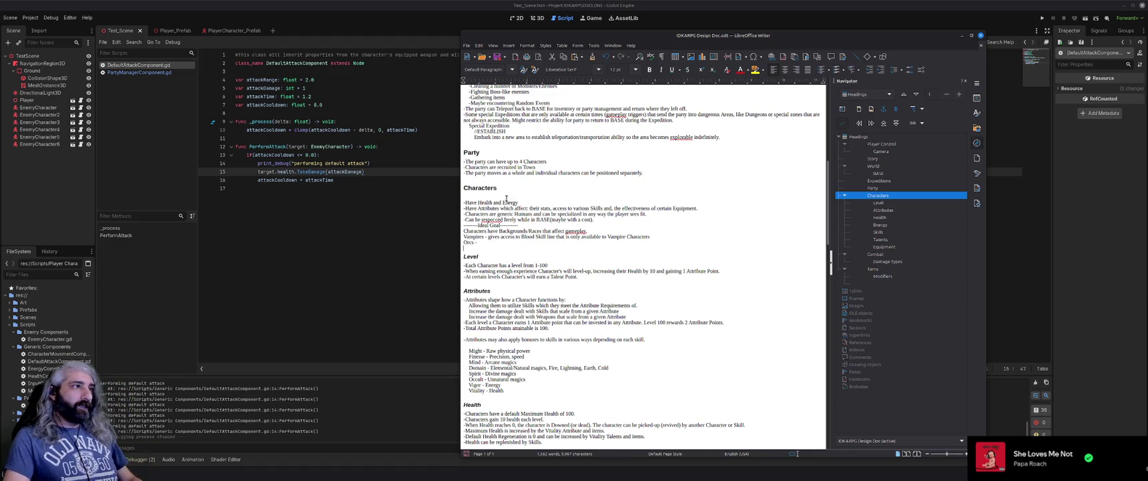
Look over the design document from the top, then switch to Brave's address bar
{"action": "scroll", "coordinate": [510, 195], "scroll_direction": "up", "scroll_amount": 6}
{"action": "scroll", "coordinate": [533, 239], "scroll_direction": "up", "scroll_amount": 4}
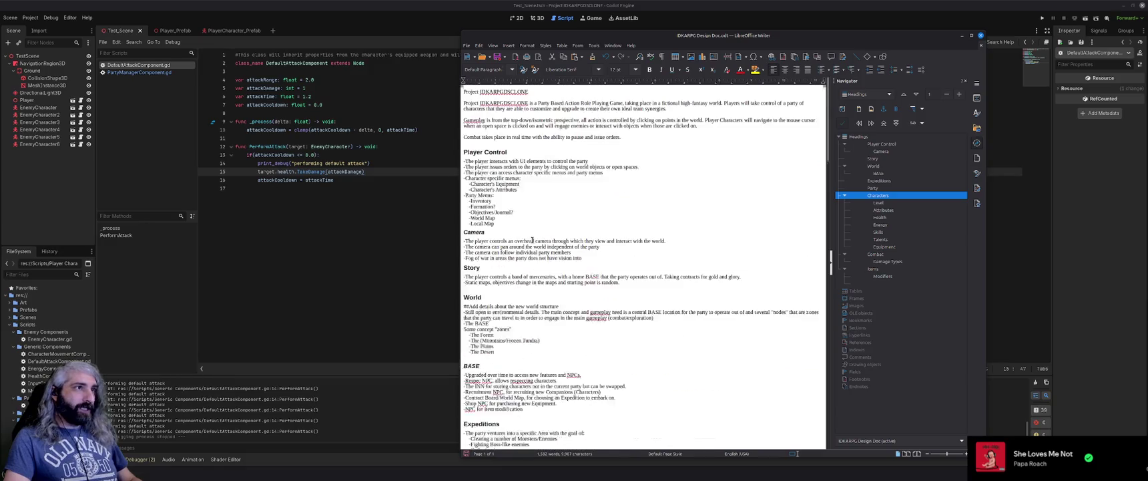
{"action": "scroll", "coordinate": [532, 239], "scroll_direction": "down", "scroll_amount": 8}
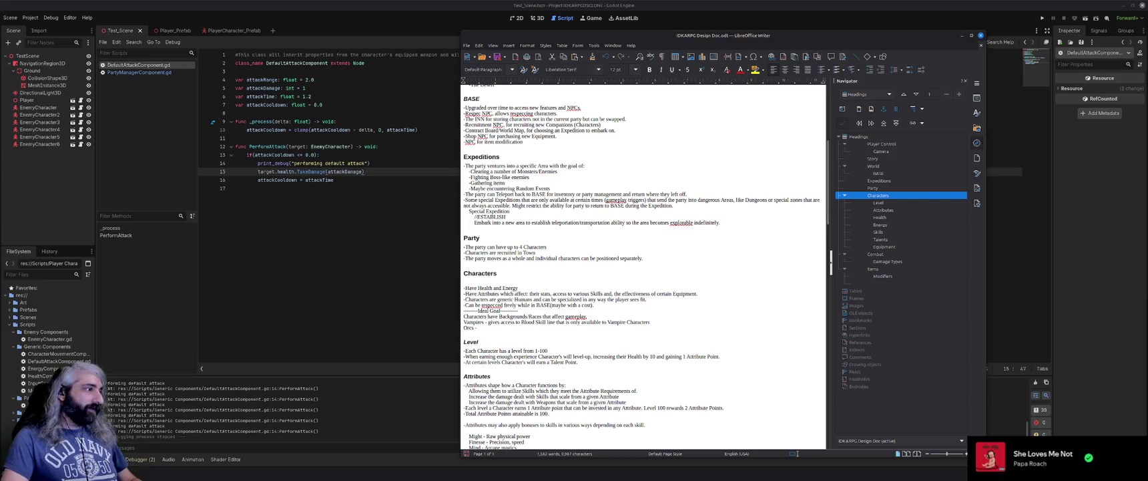
{"action": "key", "text": "alt+Tab"}
{"action": "left_click", "coordinate": [455, 20]}
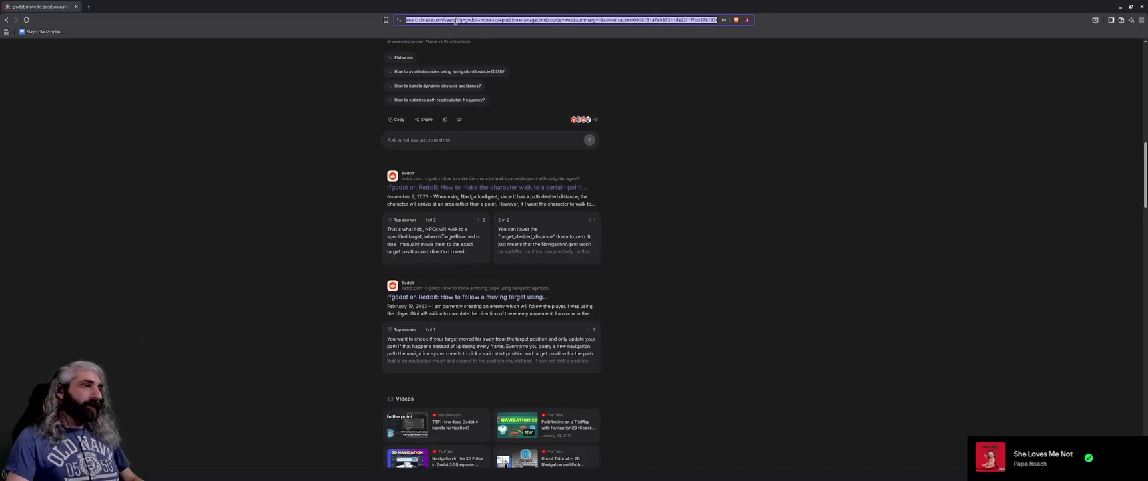
Search Brave for 'companion synonym' and expand the AI answer's synonym list
{"action": "type", "text": "companion"}
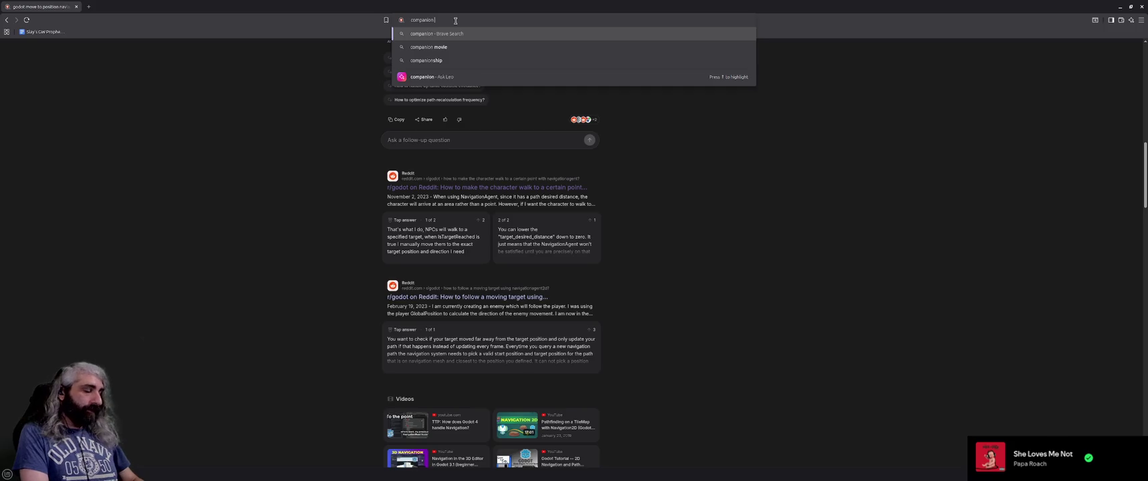
{"action": "type", "text": " synonym"}
{"action": "key", "text": "Return"}
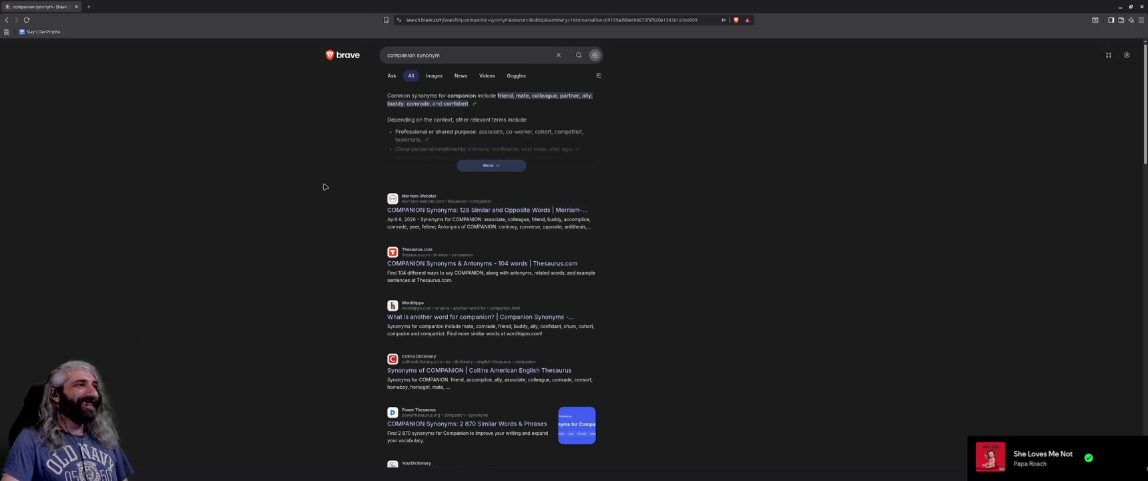
{"action": "left_click", "coordinate": [498, 167]}
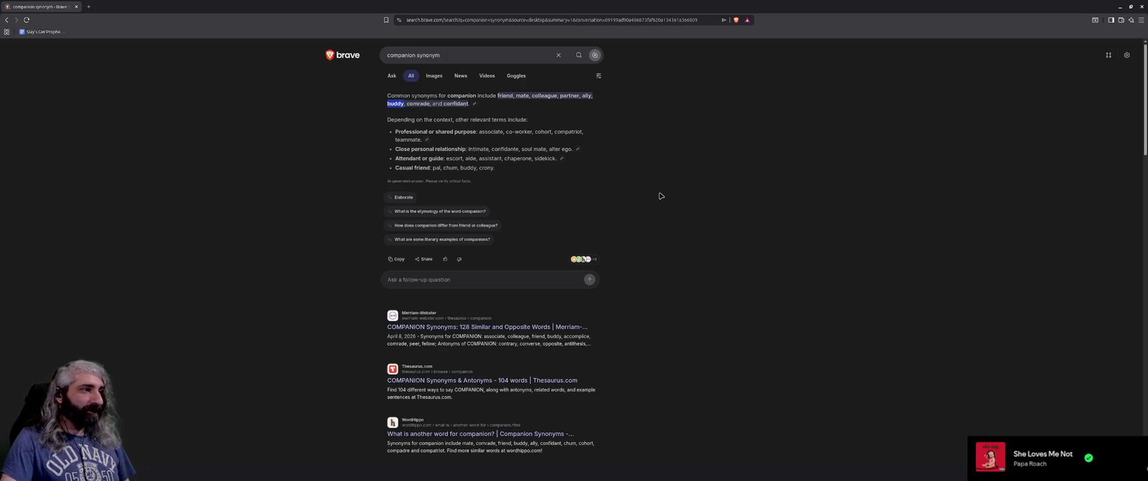
{"action": "scroll", "coordinate": [661, 195], "scroll_direction": "down", "scroll_amount": 1}
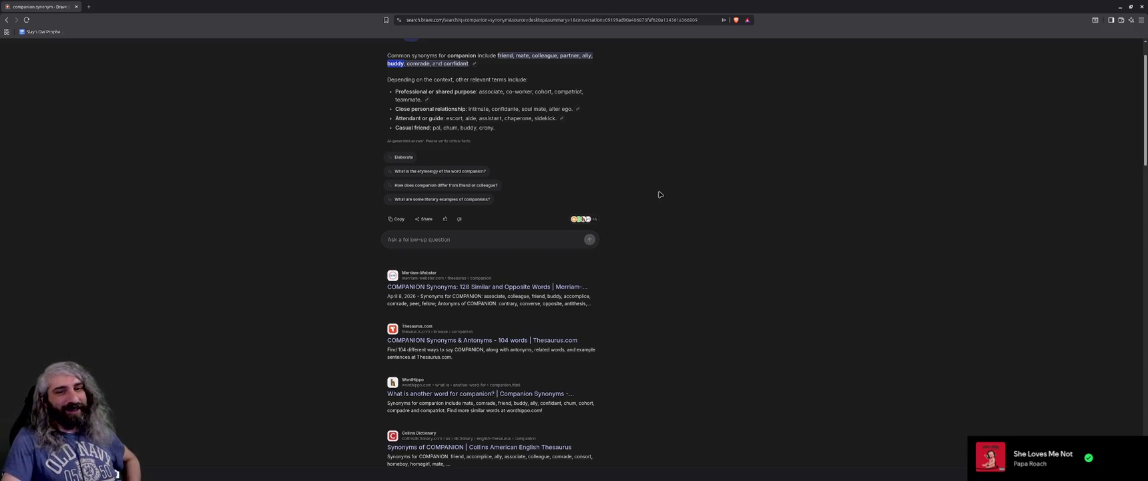
{"action": "left_click", "coordinate": [807, 315]}
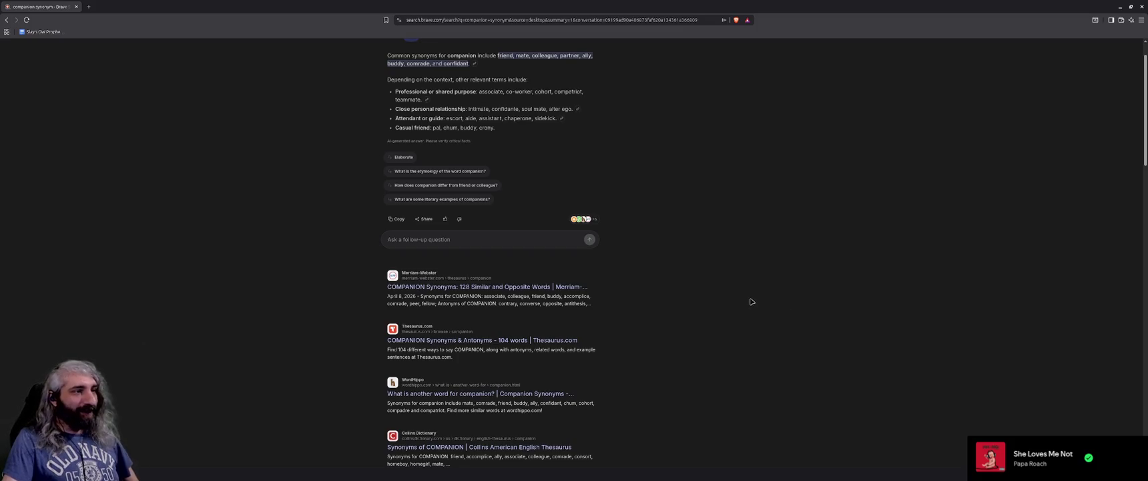
{"action": "scroll", "coordinate": [752, 302], "scroll_direction": "down", "scroll_amount": 1}
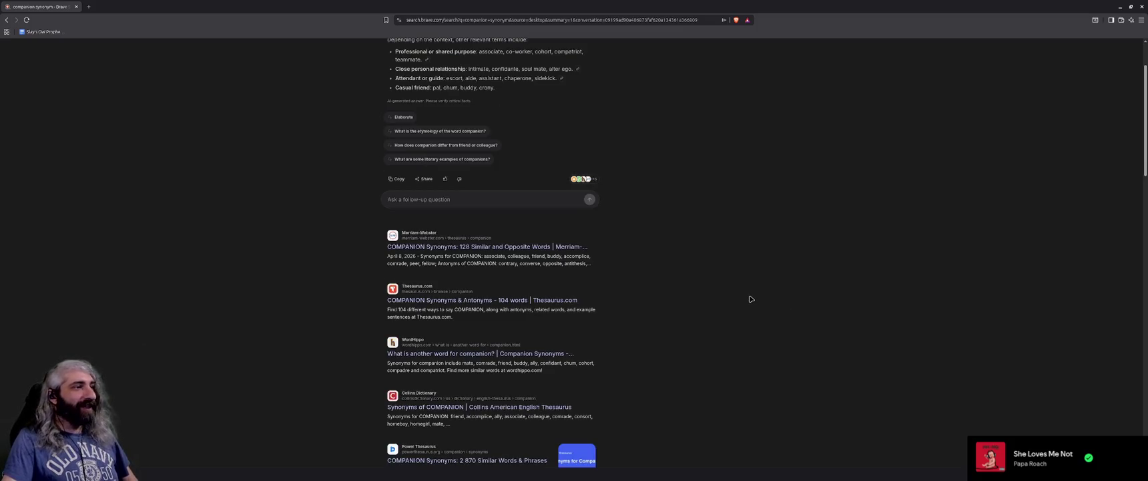
{"action": "scroll", "coordinate": [751, 299], "scroll_direction": "down", "scroll_amount": 2}
{"action": "scroll", "coordinate": [750, 299], "scroll_direction": "down", "scroll_amount": 3}
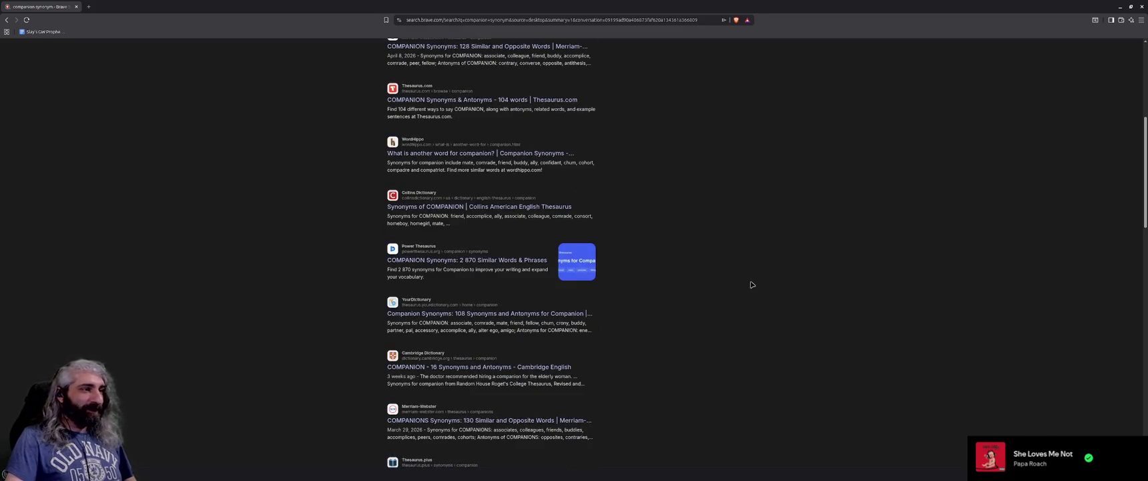
{"action": "scroll", "coordinate": [751, 285], "scroll_direction": "up", "scroll_amount": 7}
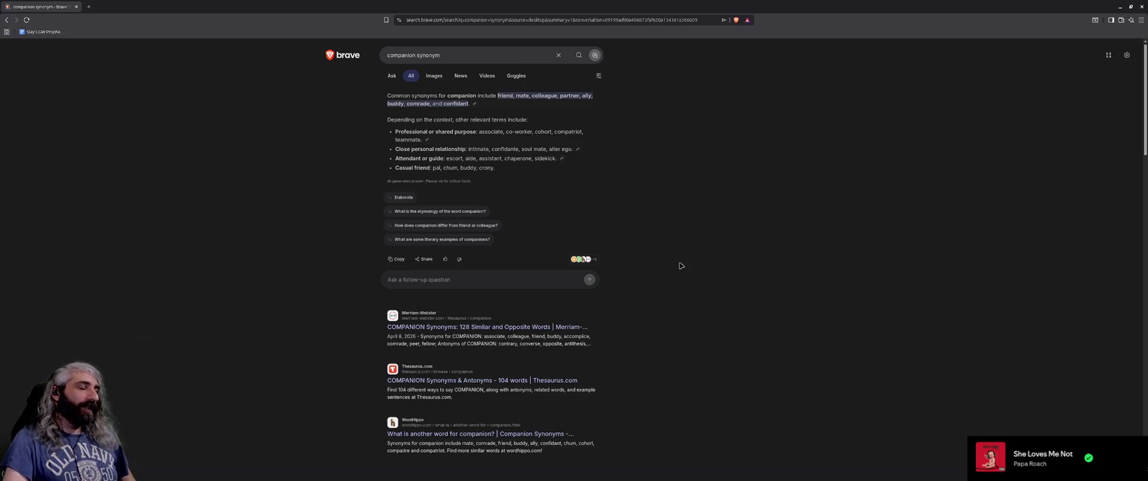
{"action": "scroll", "coordinate": [682, 265], "scroll_direction": "down", "scroll_amount": 5}
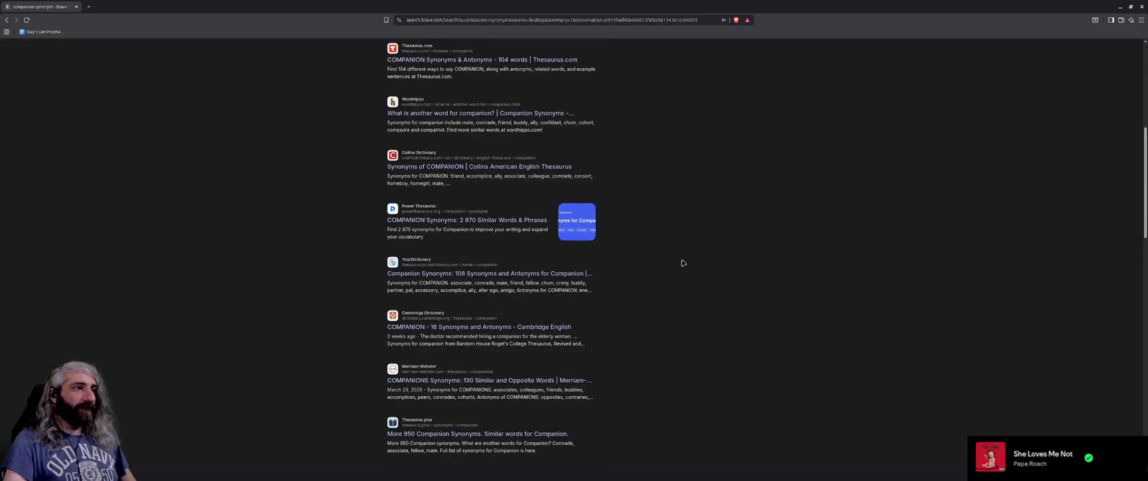
{"action": "scroll", "coordinate": [682, 261], "scroll_direction": "up", "scroll_amount": 5}
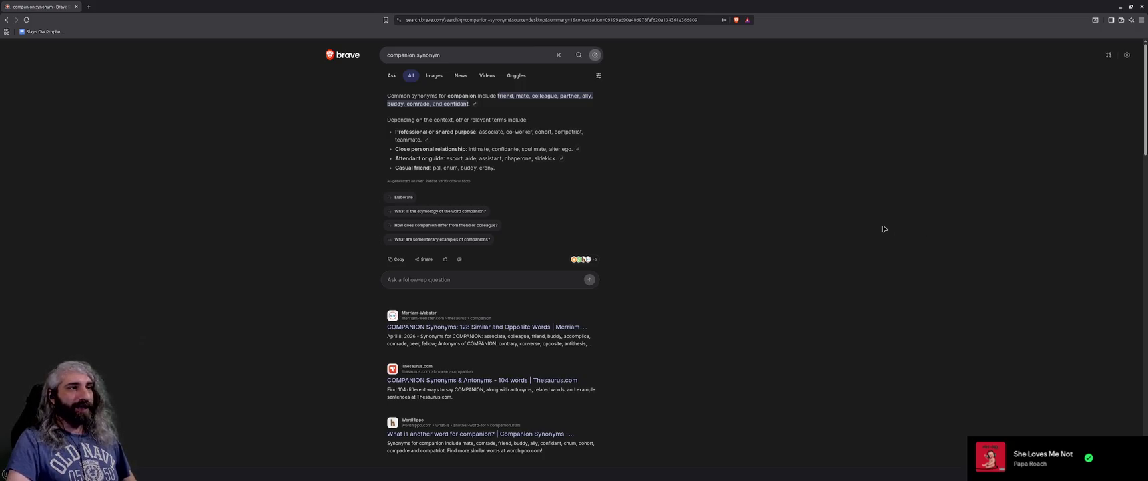
{"action": "scroll", "coordinate": [884, 230], "scroll_direction": "down", "scroll_amount": 1}
{"action": "scroll", "coordinate": [881, 230], "scroll_direction": "down", "scroll_amount": 3}
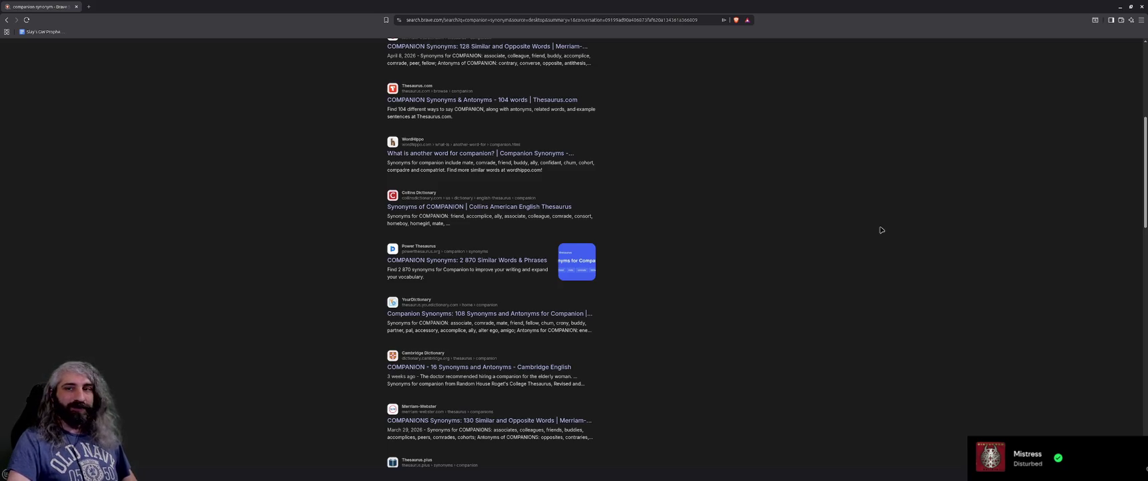
{"action": "scroll", "coordinate": [881, 229], "scroll_direction": "down", "scroll_amount": 4}
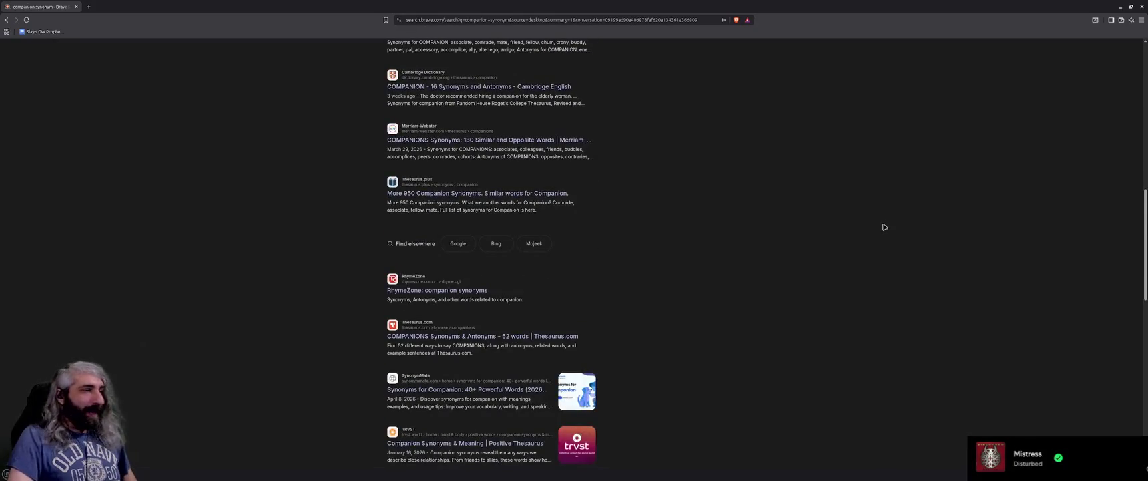
{"action": "scroll", "coordinate": [882, 227], "scroll_direction": "up", "scroll_amount": 10}
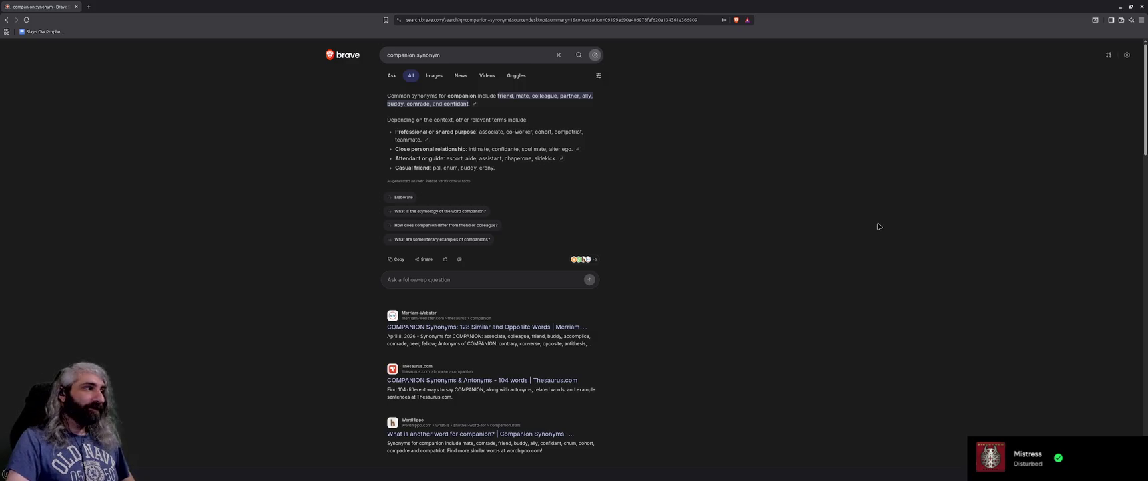
{"action": "key", "text": "alt+Tab"}
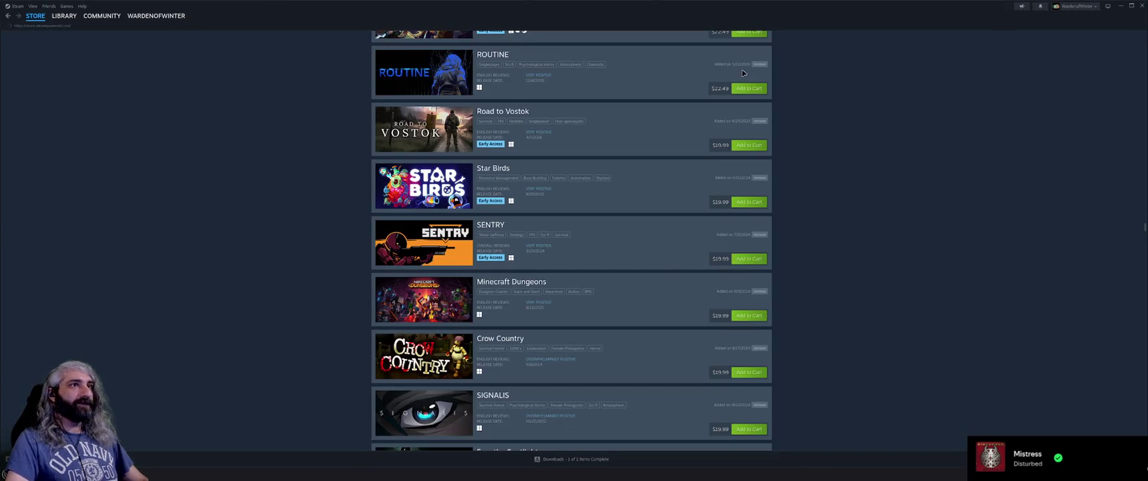
{"action": "left_click", "coordinate": [674, 38]}
{"action": "type", "text": "schedule 1"}
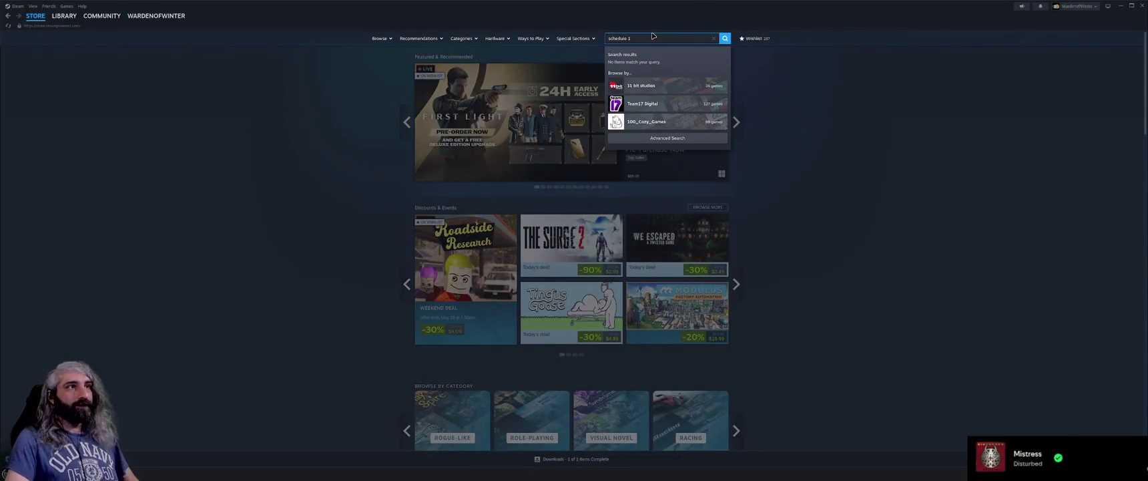
{"action": "left_click", "coordinate": [663, 60]}
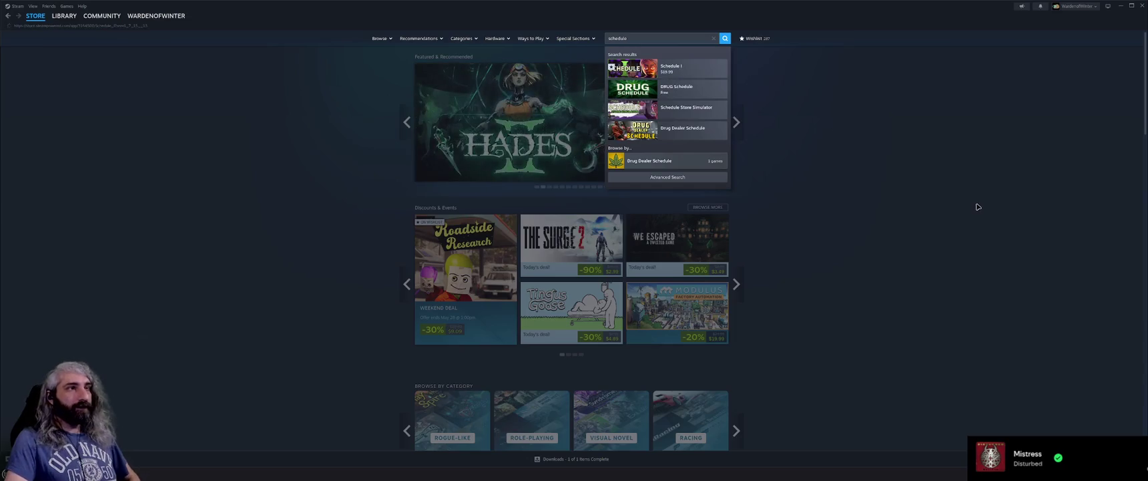
{"action": "scroll", "coordinate": [841, 293], "scroll_direction": "down", "scroll_amount": 3}
{"action": "scroll", "coordinate": [840, 293], "scroll_direction": "up", "scroll_amount": 2}
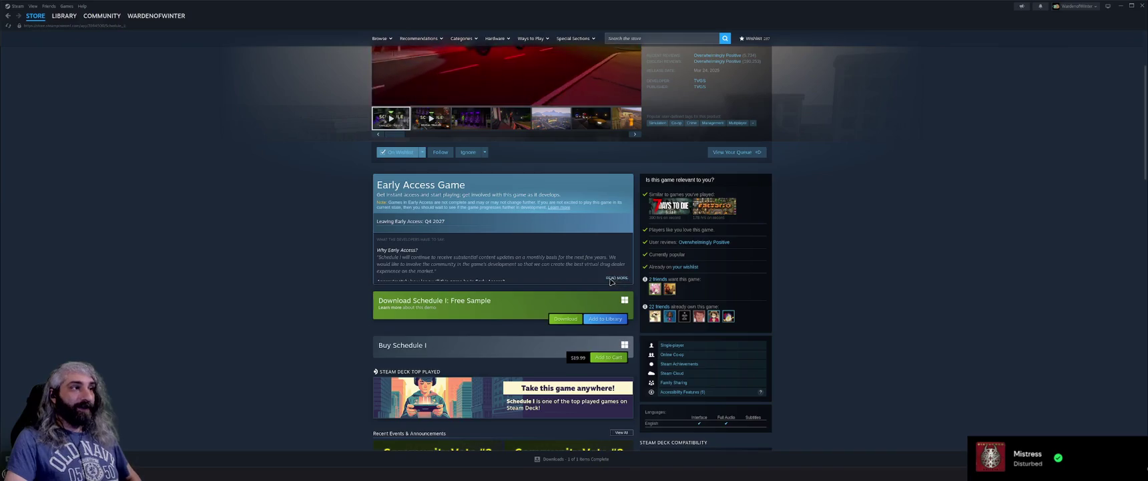
{"action": "left_click", "coordinate": [617, 277]}
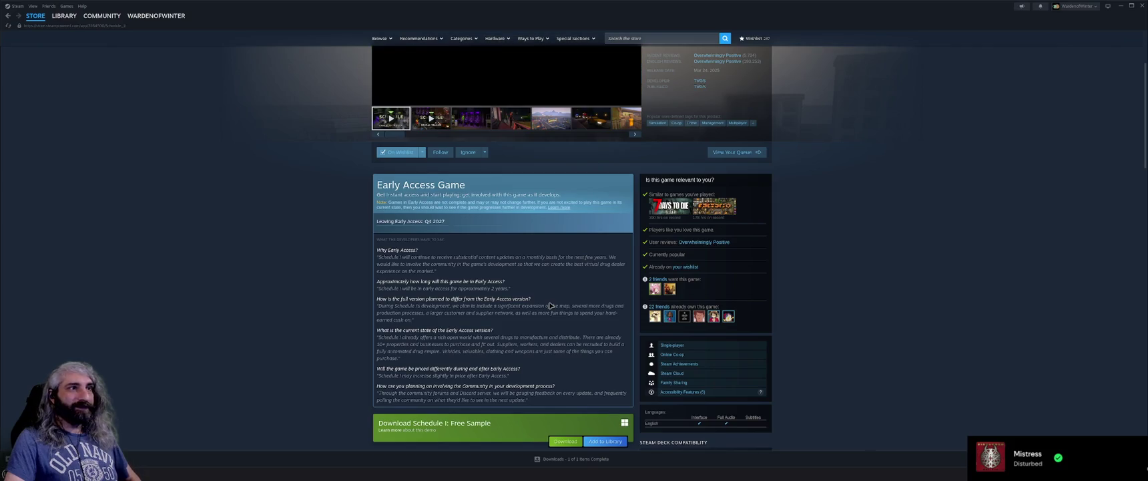
{"action": "scroll", "coordinate": [540, 314], "scroll_direction": "up", "scroll_amount": 3}
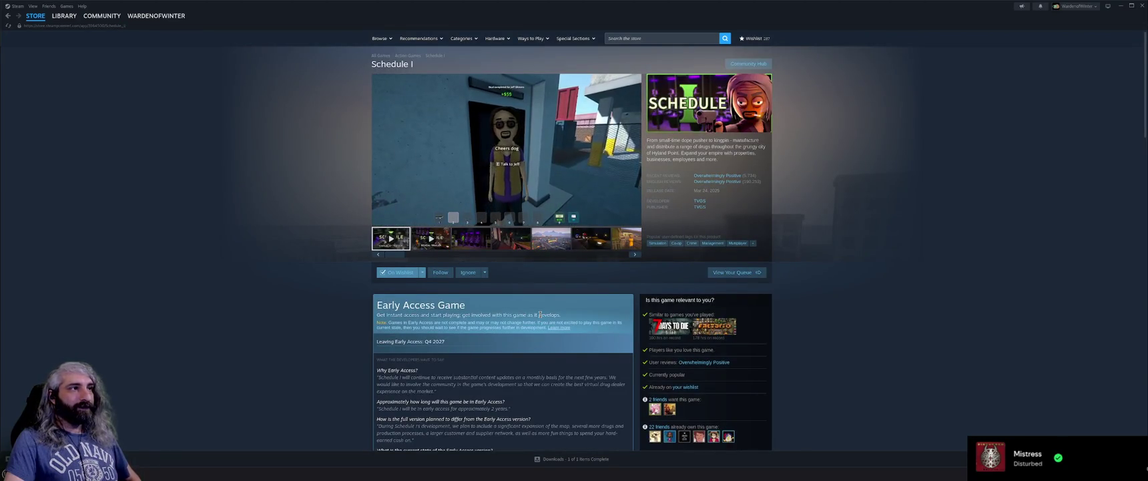
{"action": "scroll", "coordinate": [540, 314], "scroll_direction": "down", "scroll_amount": 5}
{"action": "scroll", "coordinate": [314, 314], "scroll_direction": "down", "scroll_amount": 1}
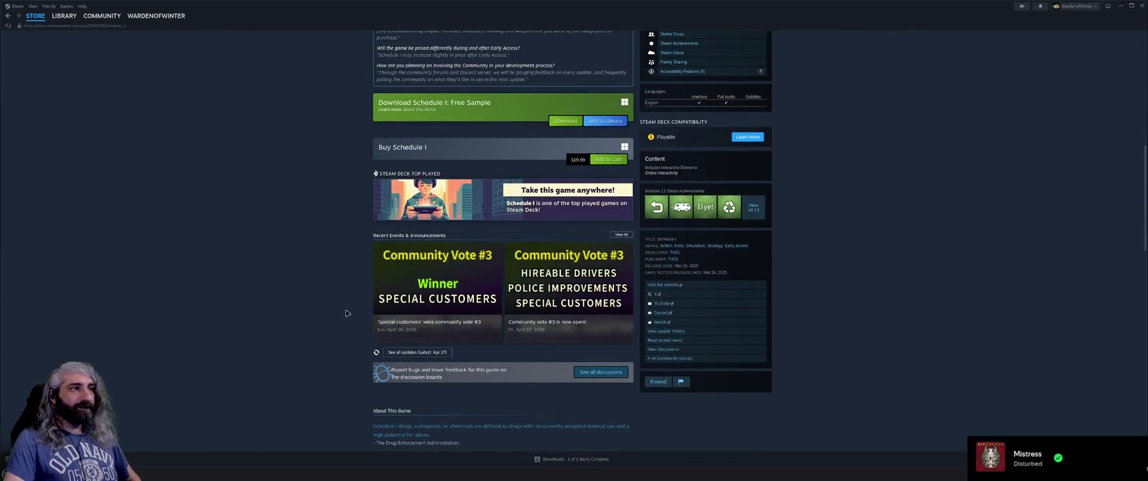
{"action": "scroll", "coordinate": [346, 313], "scroll_direction": "up", "scroll_amount": 7}
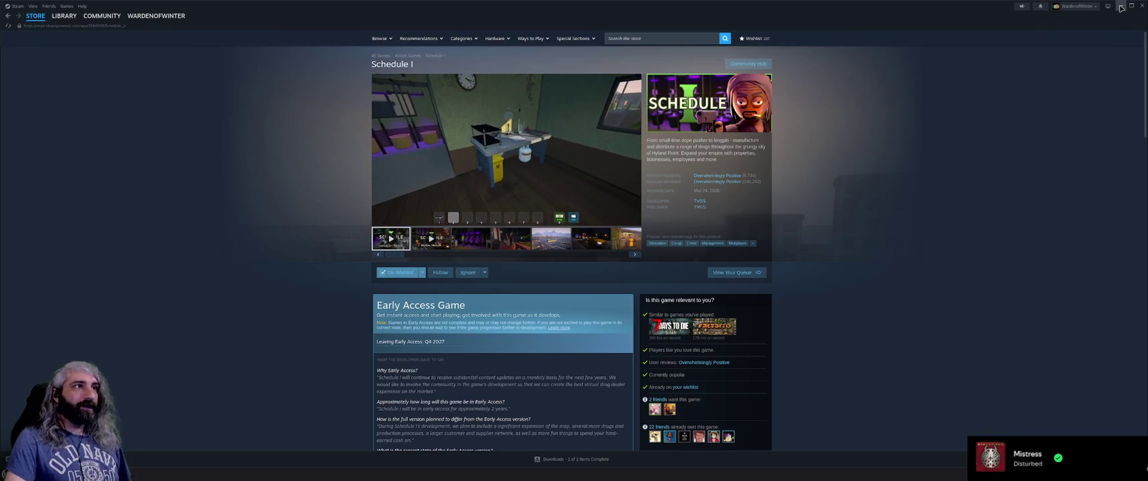
{"action": "scroll", "coordinate": [926, 264], "scroll_direction": "down", "scroll_amount": 3}
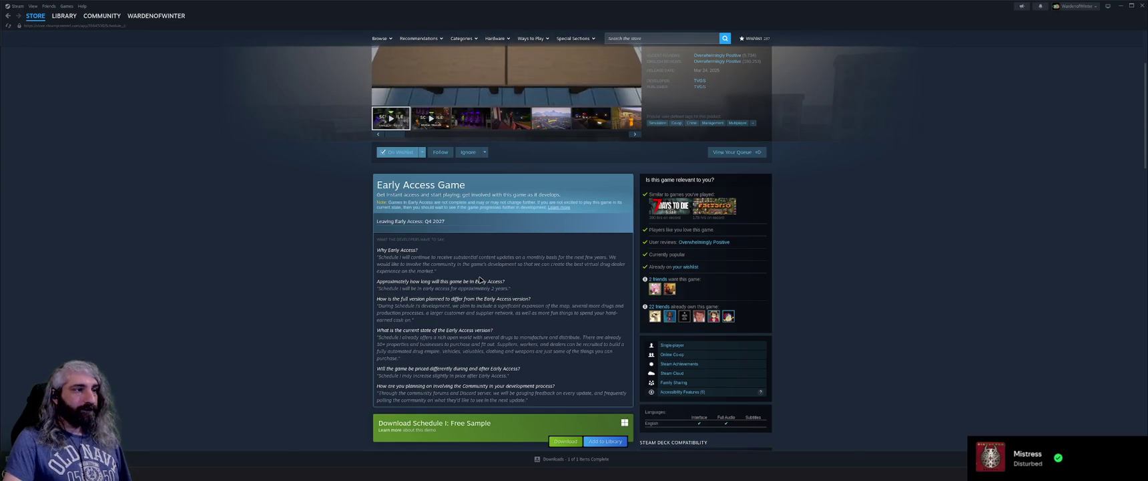
{"action": "scroll", "coordinate": [480, 279], "scroll_direction": "down", "scroll_amount": 1}
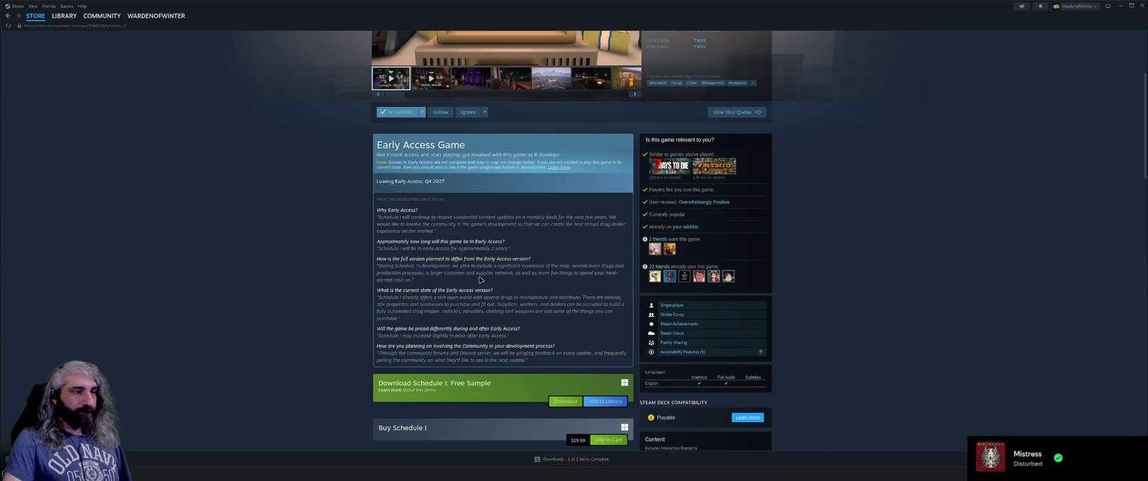
{"action": "scroll", "coordinate": [332, 325], "scroll_direction": "up", "scroll_amount": 4}
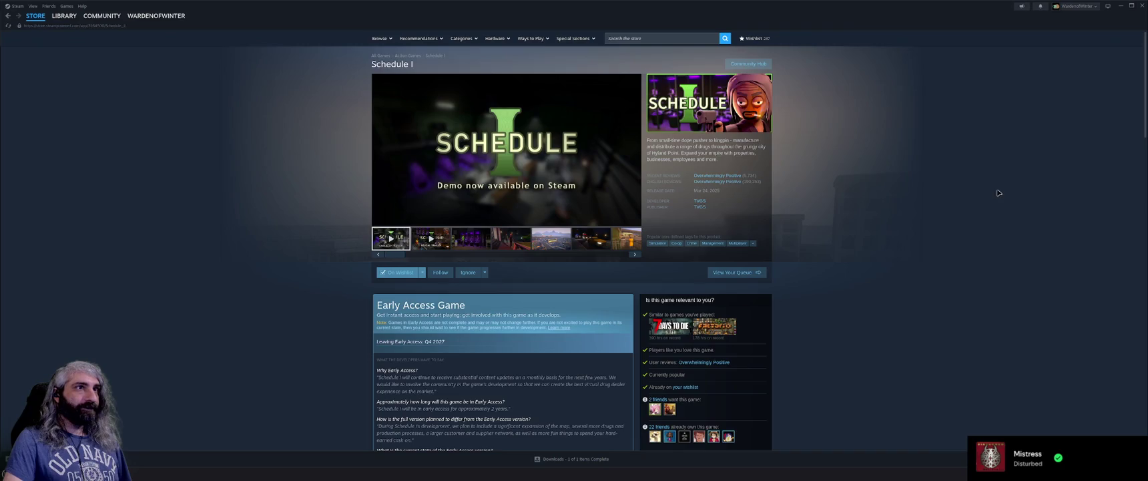
{"action": "left_click", "coordinate": [1120, 6]}
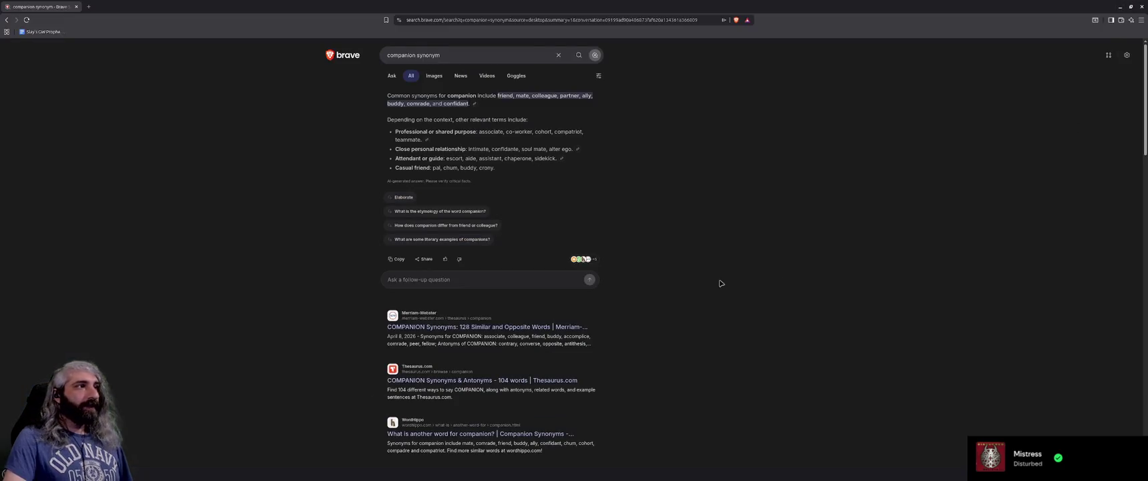
Minimize Brave and replace 'Characters' with 'Companions' in the heading and both Party lines
{"action": "left_click", "coordinate": [1121, 6]}
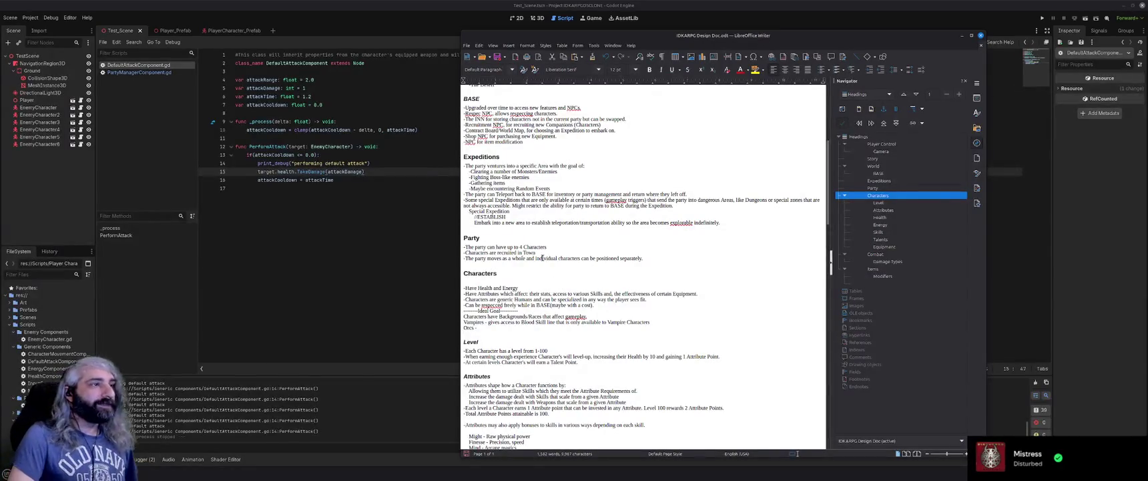
{"action": "double_click", "coordinate": [474, 273]}
{"action": "type", "text": "ompanions"}
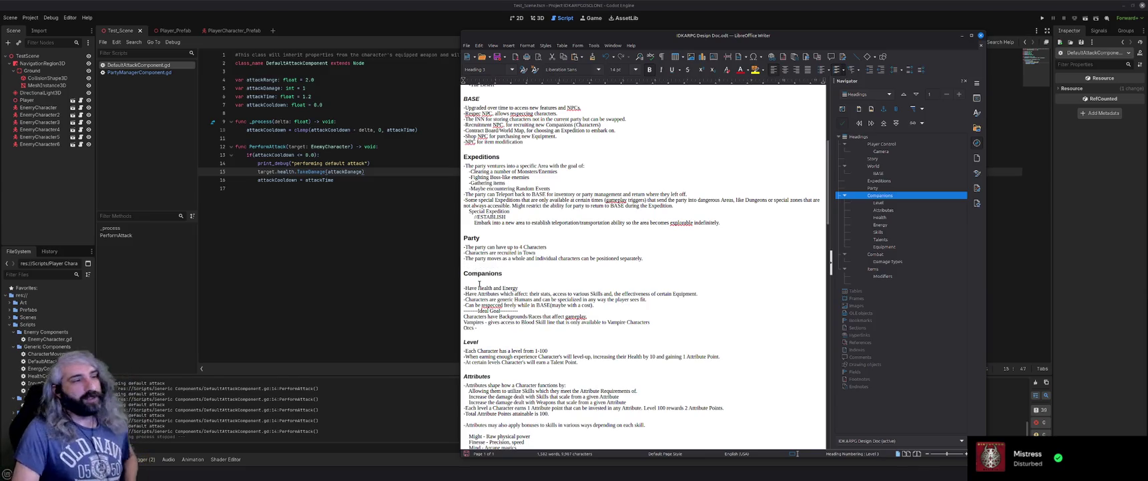
{"action": "double_click", "coordinate": [534, 247]}
{"action": "type", "text": "Companions"}
{"action": "double_click", "coordinate": [477, 252]}
{"action": "type", "text": "Companions"}
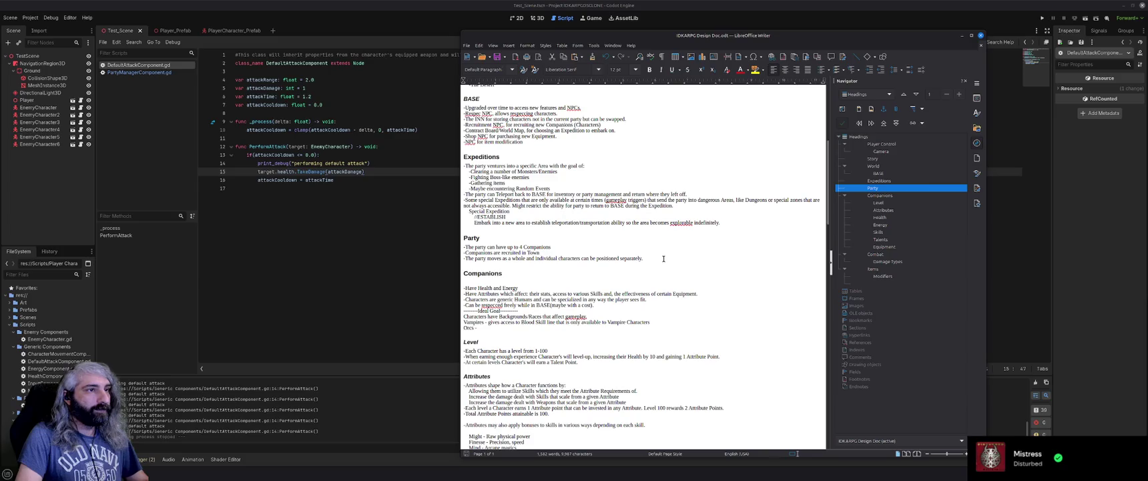
{"action": "scroll", "coordinate": [648, 288], "scroll_direction": "up", "scroll_amount": 2}
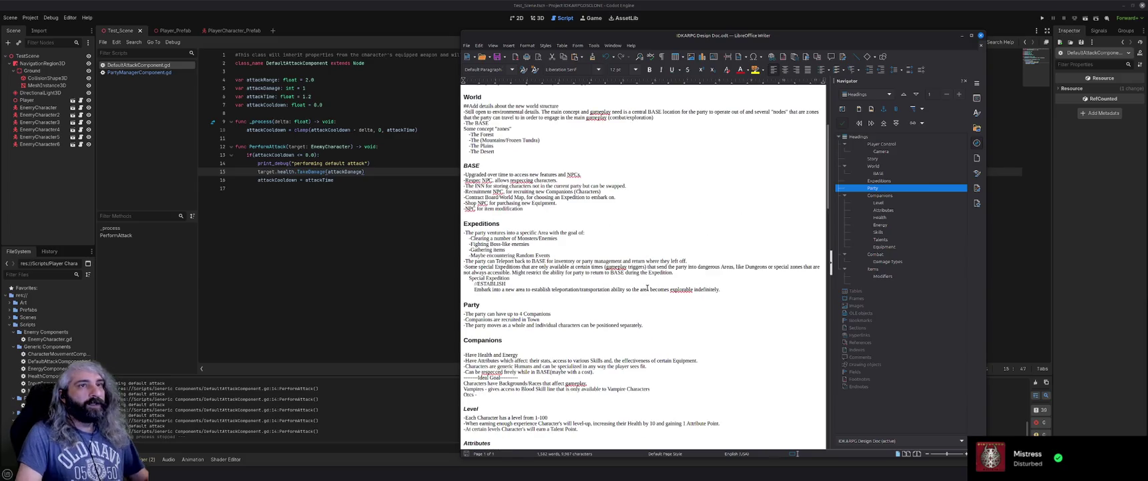
Shrink the Writer window so the Party section text re-wraps
{"action": "scroll", "coordinate": [647, 287], "scroll_direction": "down", "scroll_amount": 3}
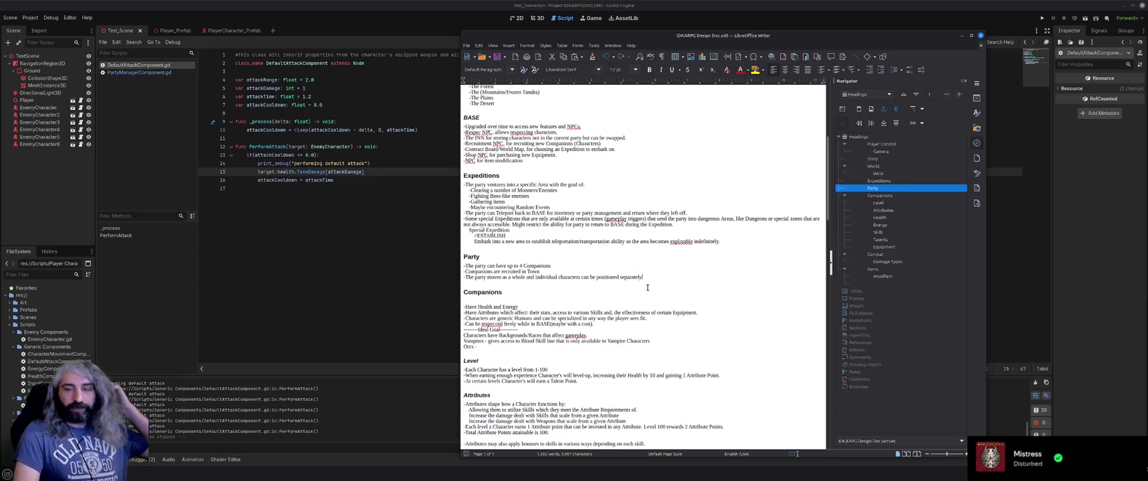
{"action": "left_click_drag", "start_coordinate": [986, 460], "coordinate": [915, 411]}
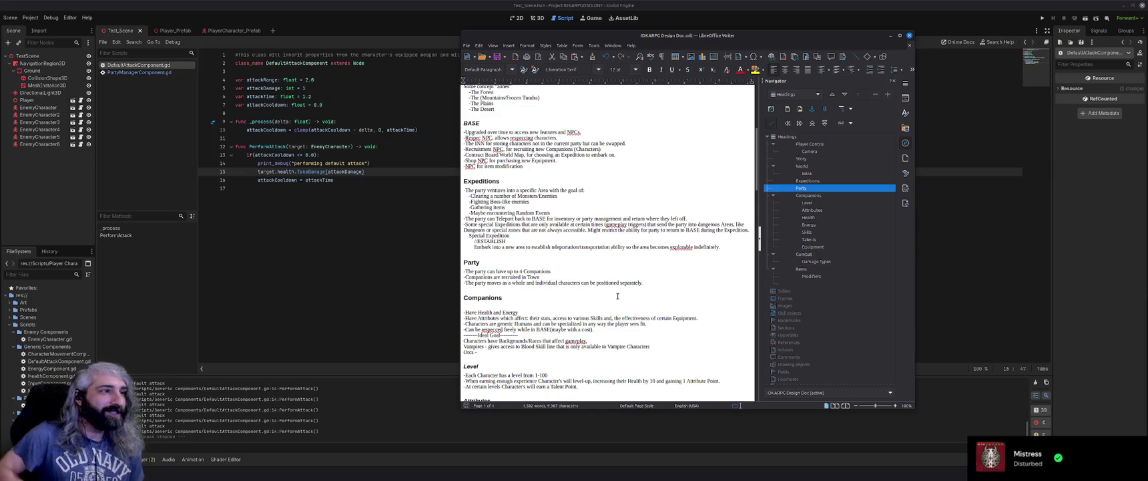
Remove the blank line under the Companions heading and end the 'sees fit' sentence with a period
{"action": "left_click", "coordinate": [509, 306]}
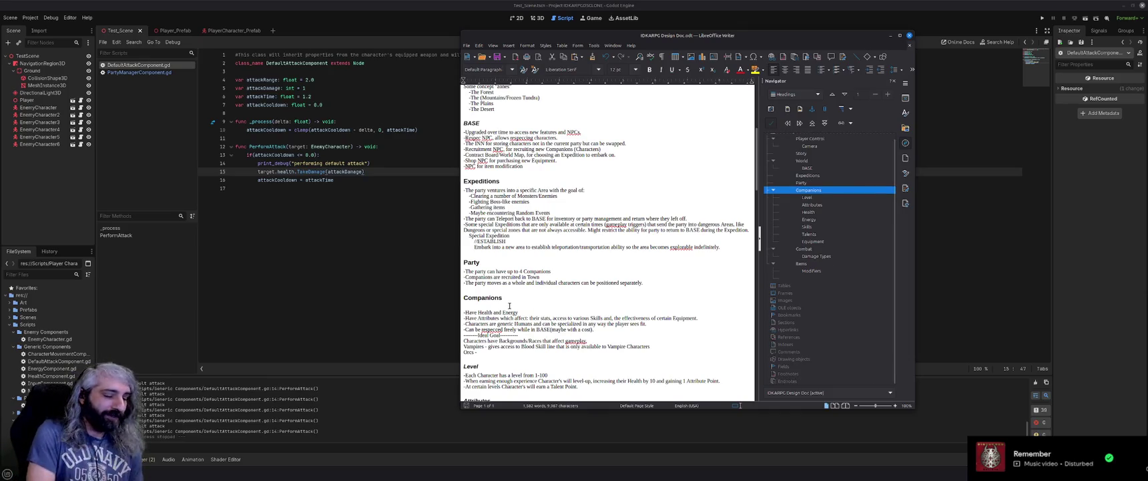
{"action": "key", "text": "BackSpace"}
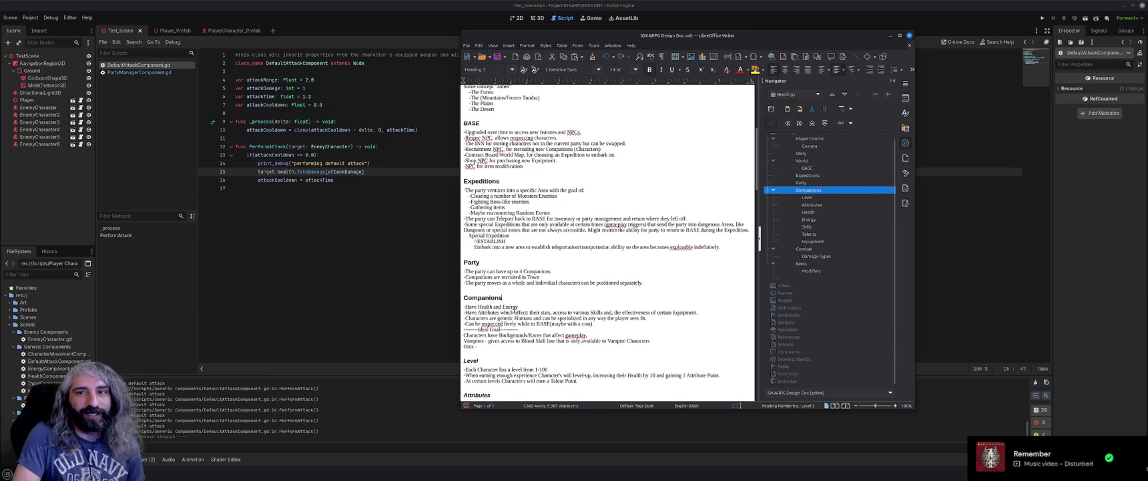
{"action": "left_click", "coordinate": [652, 319]}
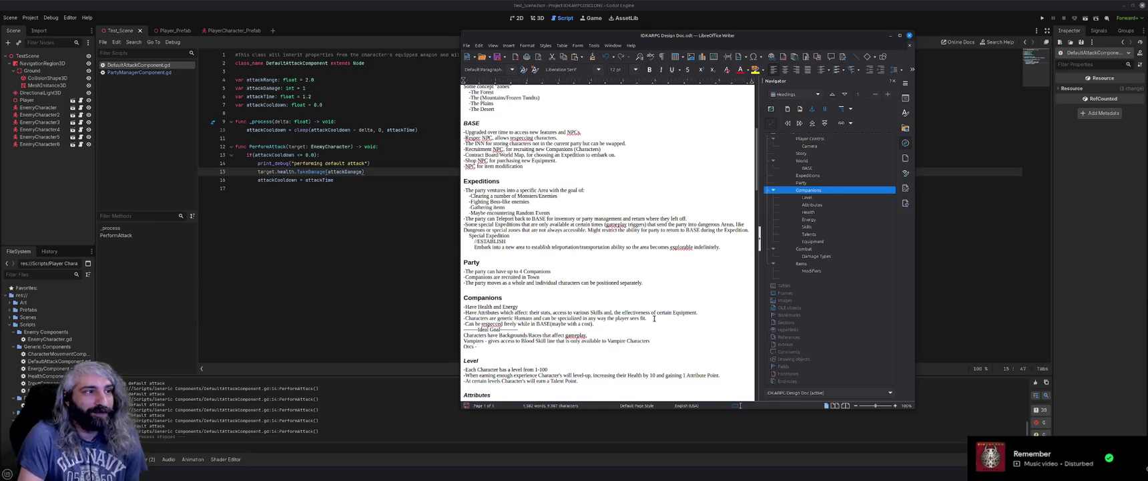
{"action": "type", "text": "."}
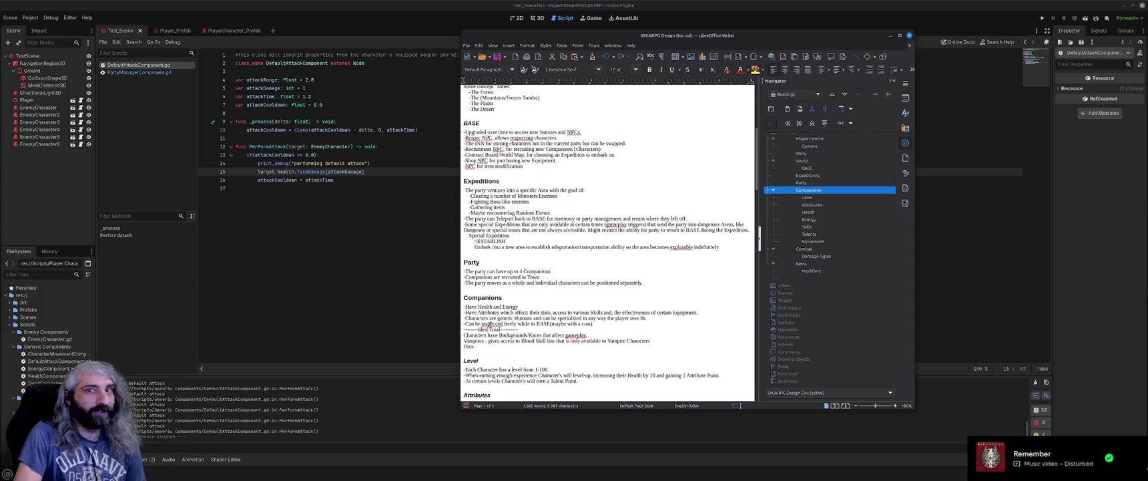
{"action": "type", "text": "."}
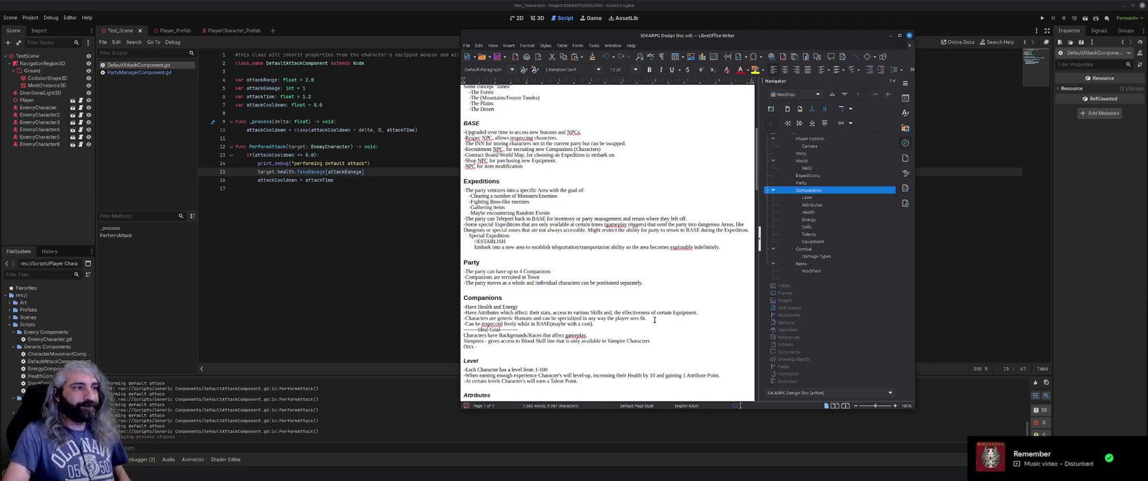
{"action": "scroll", "coordinate": [654, 320], "scroll_direction": "down", "scroll_amount": 1}
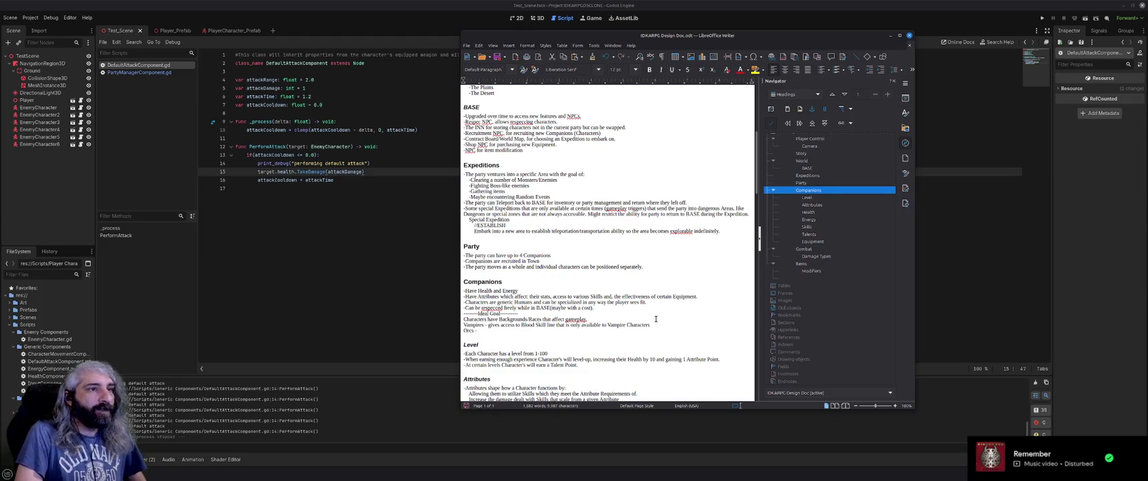
Delete the Party line about the party moving as a whole with individually positioned characters
{"action": "type", "text": "."}
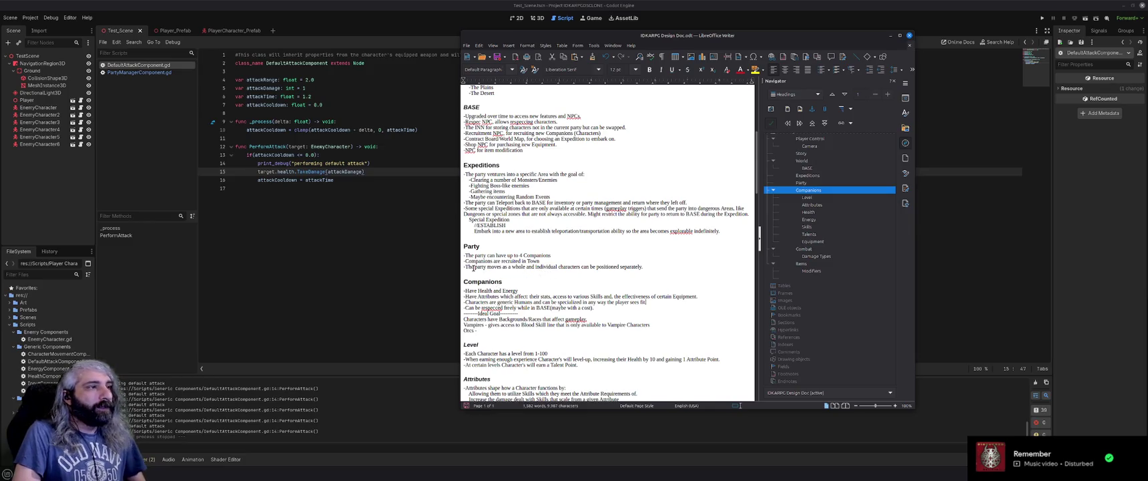
{"action": "left_click", "coordinate": [562, 256]}
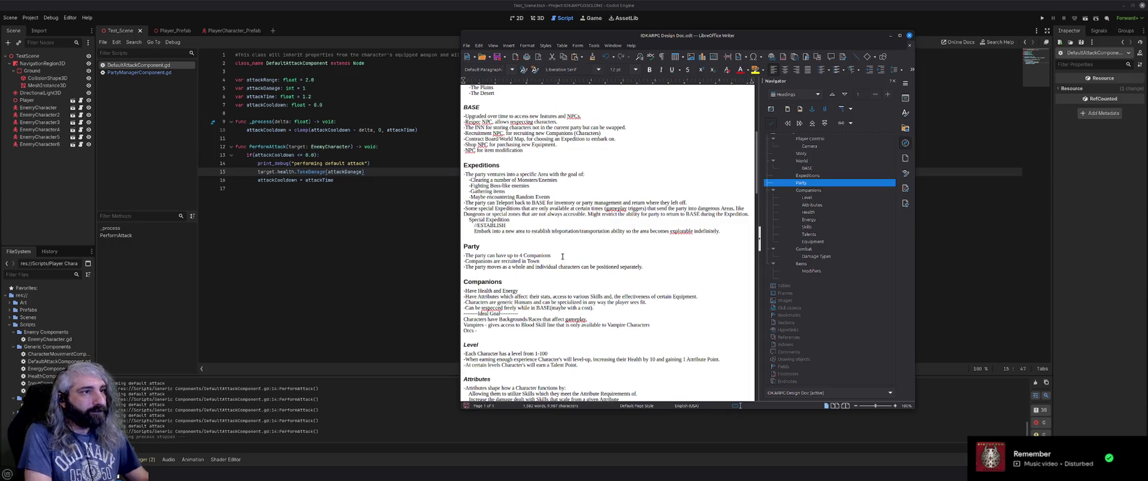
{"action": "triple_click", "coordinate": [657, 265]}
{"action": "key", "text": "BackSpace"}
{"action": "key", "text": "BackSpace"}
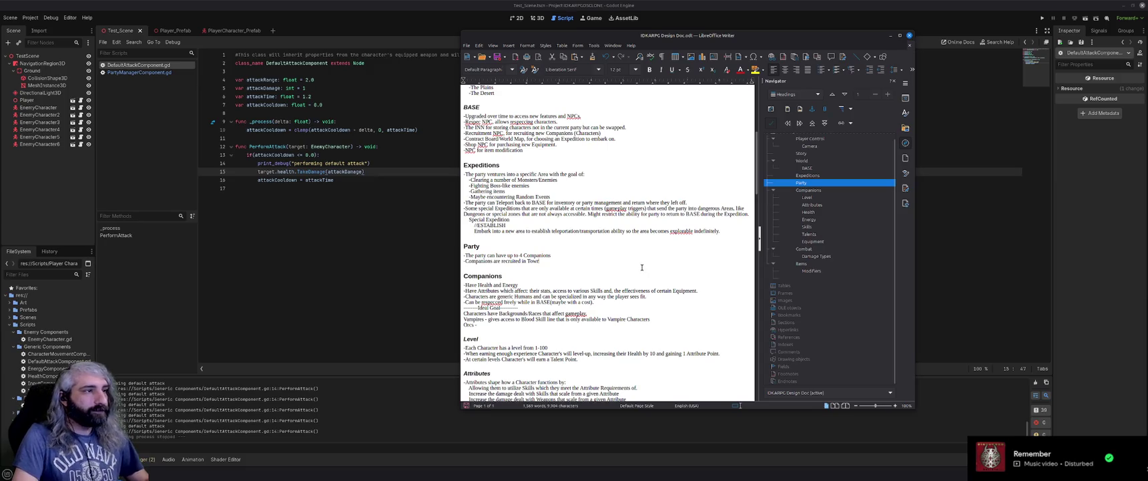
{"action": "scroll", "coordinate": [527, 275], "scroll_direction": "down", "scroll_amount": 1}
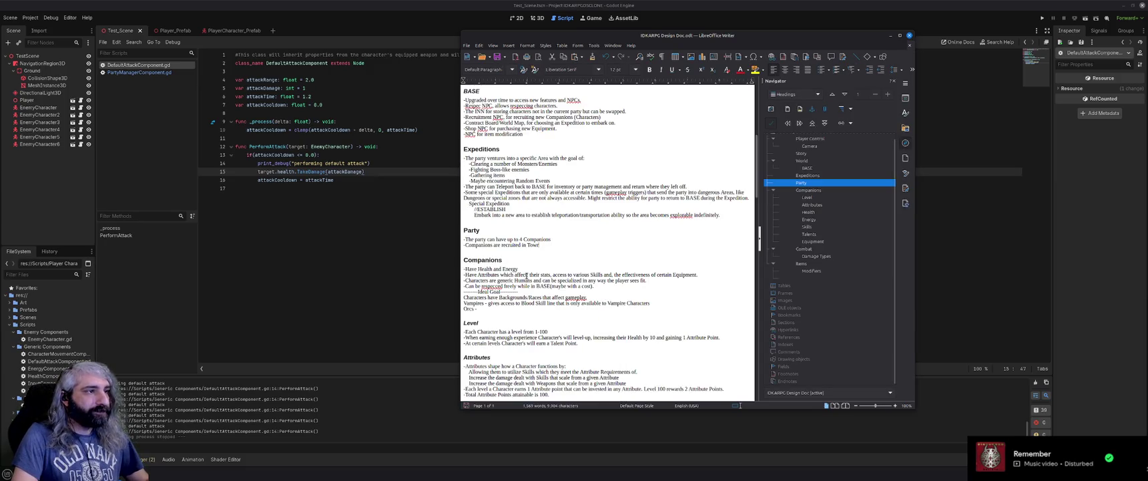
Add the Companions description: player controlled Characters which can level up and be customized to suit
{"action": "left_click", "coordinate": [464, 270]}
{"action": "type", "text": "-Can pani"}
{"action": "type", "text": "ons are player cont"}
{"action": "type", "text": "rolled Chara"}
{"action": "type", "text": "cters which c"}
{"action": "type", "text": "an be"}
{"action": "type", "text": " customized,"}
{"action": "key", "text": "BackSpace"}
{"action": "key", "text": "BackSpace"}
{"action": "key", "text": "BackSpace"}
{"action": "key", "text": "BackSpace"}
{"action": "key", "text": "BackSpace"}
{"action": "type", "text": "level up,"}
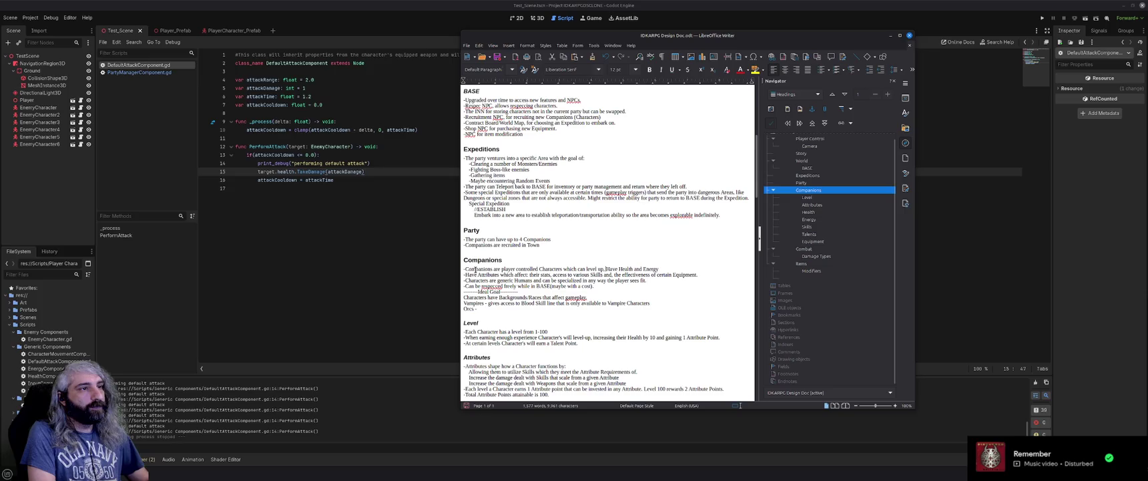
{"action": "type", "text": " and be customized to suit"}
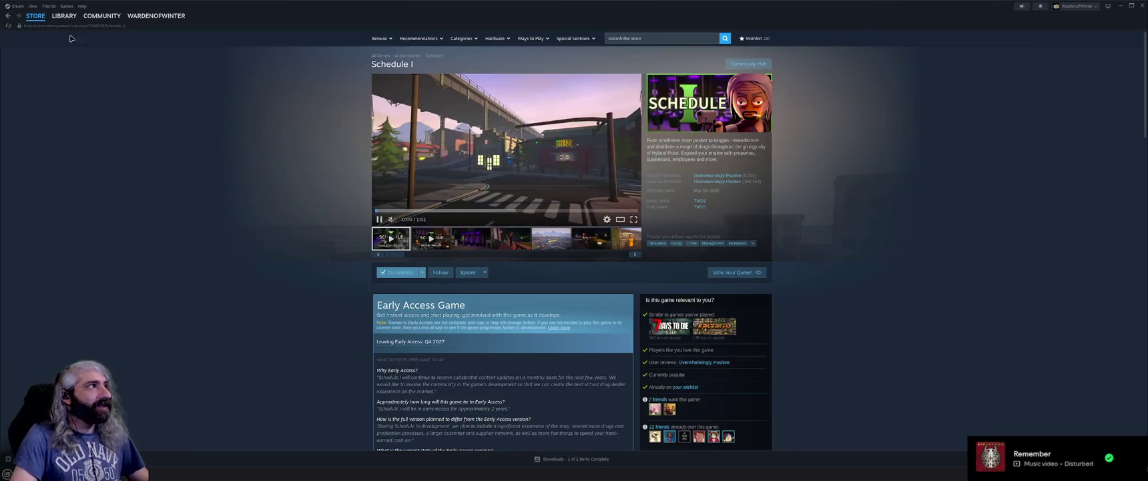
{"action": "left_click", "coordinate": [65, 15]}
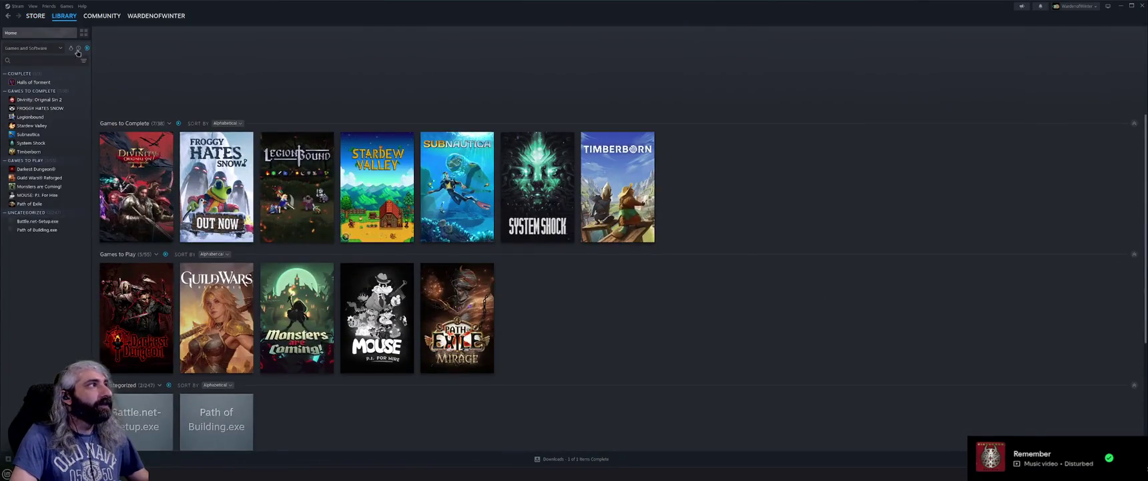
Show the full Steam library and open the Hollow Knight: Silksong store page
{"action": "left_click", "coordinate": [87, 49]}
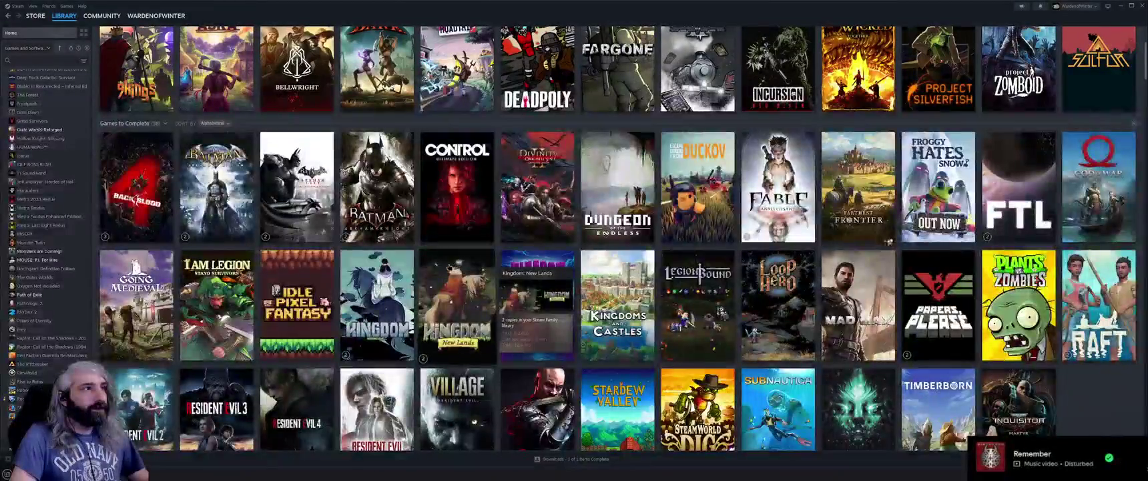
{"action": "scroll", "coordinate": [431, 266], "scroll_direction": "down", "scroll_amount": 10}
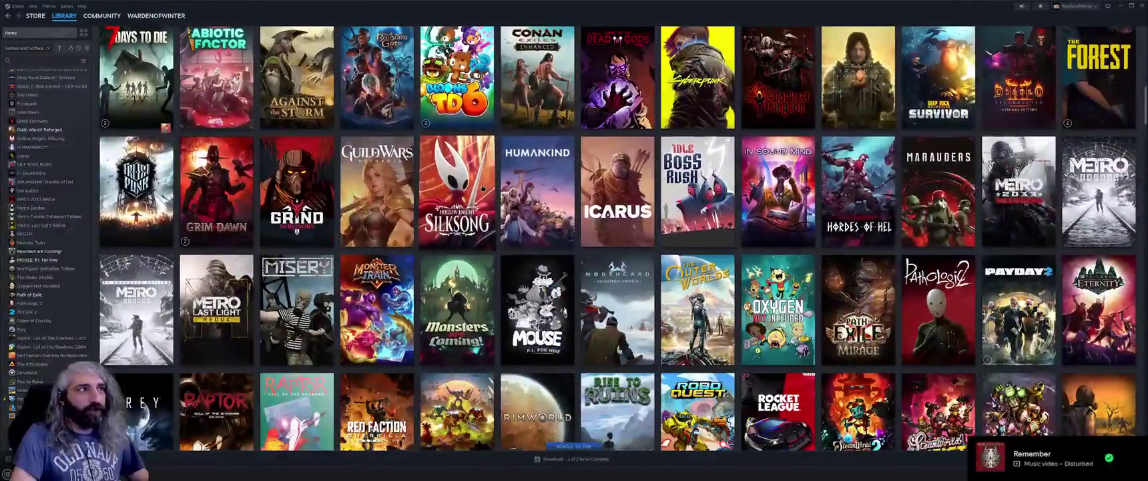
{"action": "left_click", "coordinate": [457, 194]}
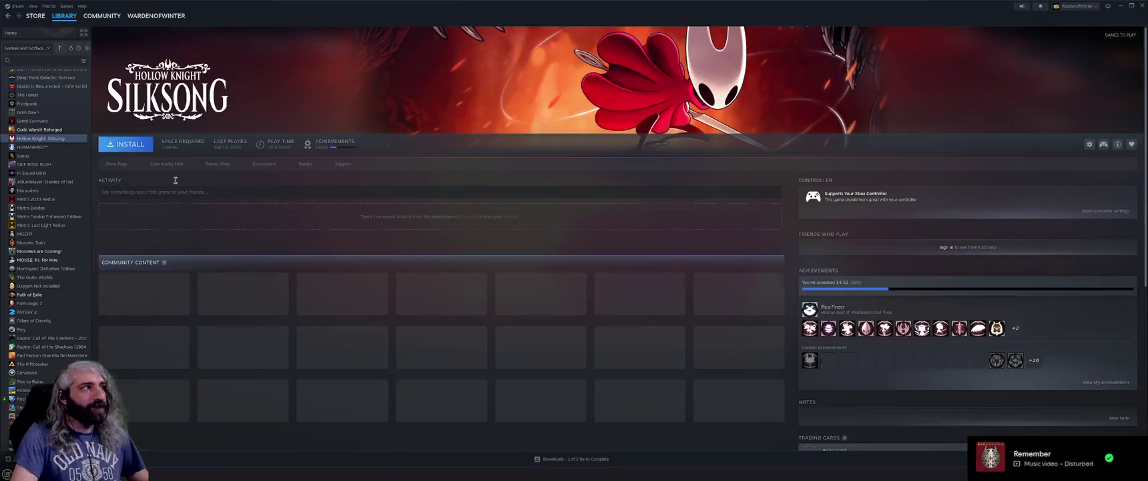
{"action": "left_click", "coordinate": [118, 165]}
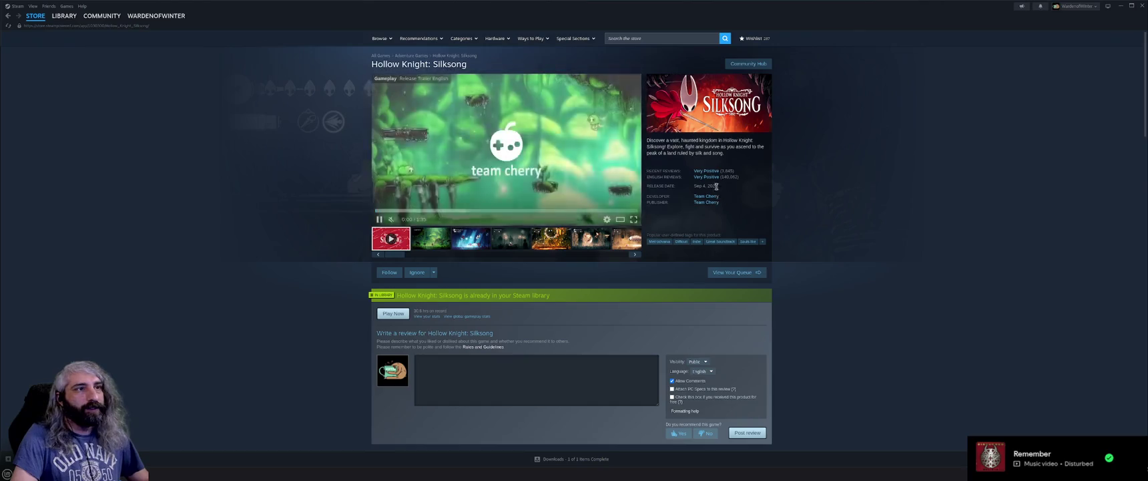
Read the Sea of Sorrow news announcement on the Silksong store page, then close it
{"action": "scroll", "coordinate": [889, 291], "scroll_direction": "down", "scroll_amount": 2}
{"action": "scroll", "coordinate": [889, 291], "scroll_direction": "down", "scroll_amount": 5}
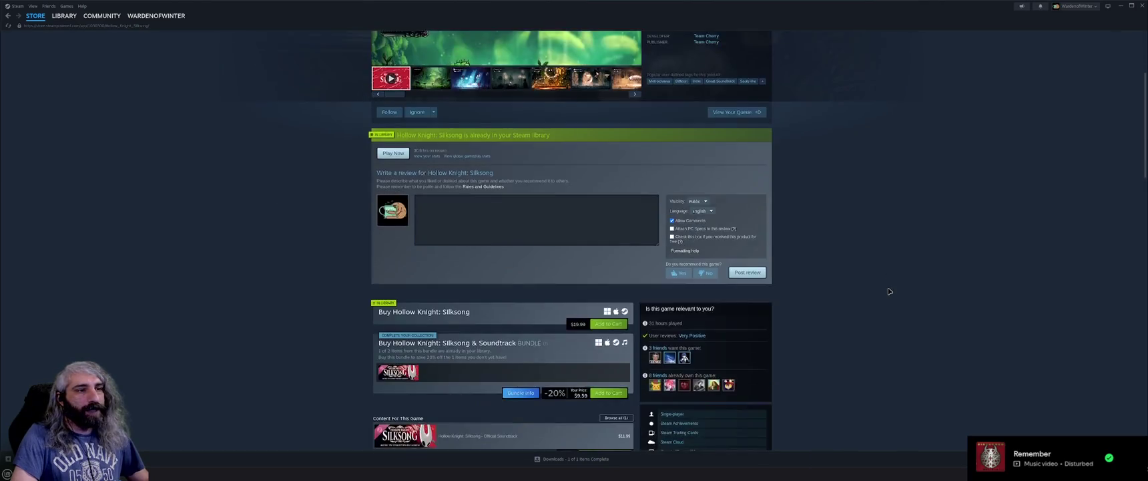
{"action": "scroll", "coordinate": [888, 291], "scroll_direction": "down", "scroll_amount": 3}
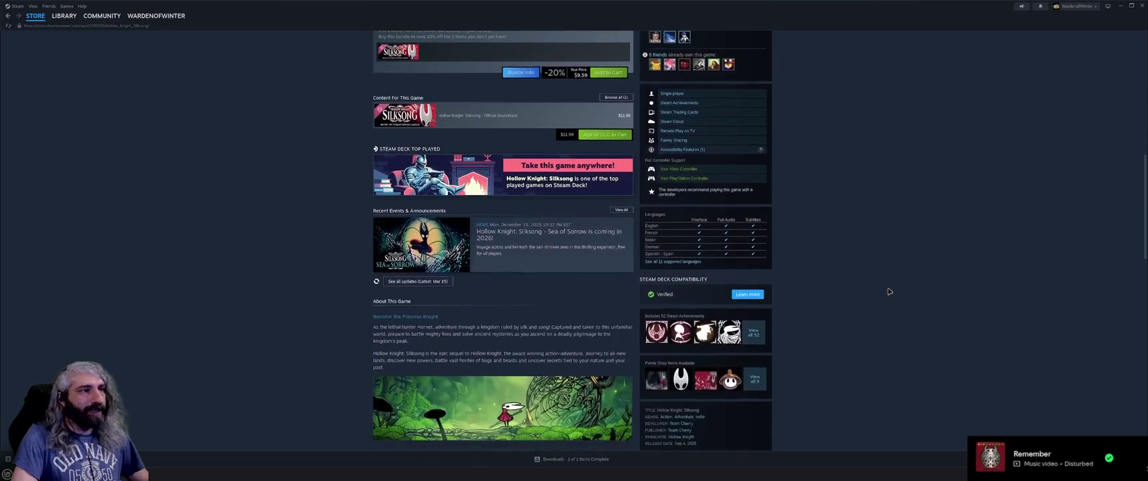
{"action": "left_click", "coordinate": [421, 264]}
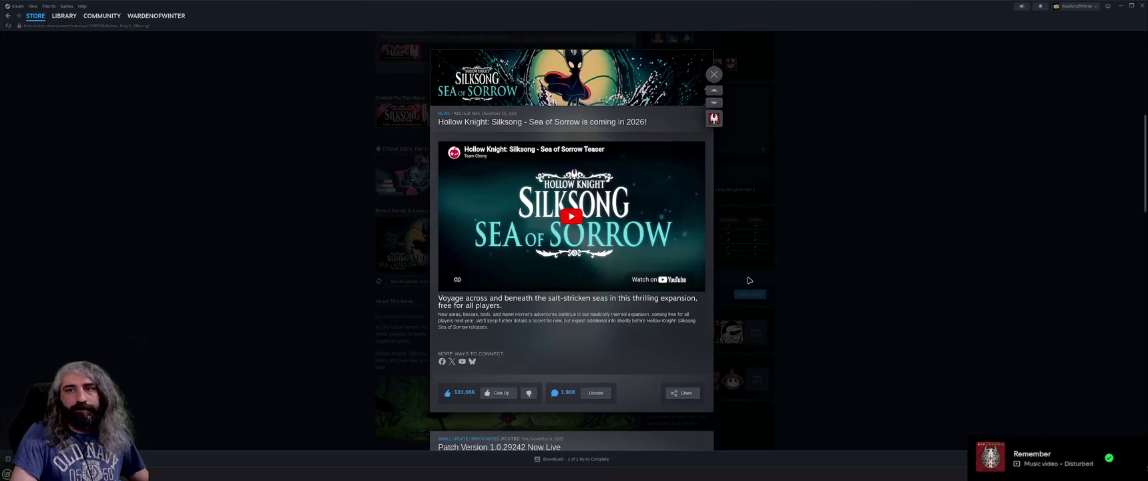
{"action": "scroll", "coordinate": [846, 289], "scroll_direction": "down", "scroll_amount": 10}
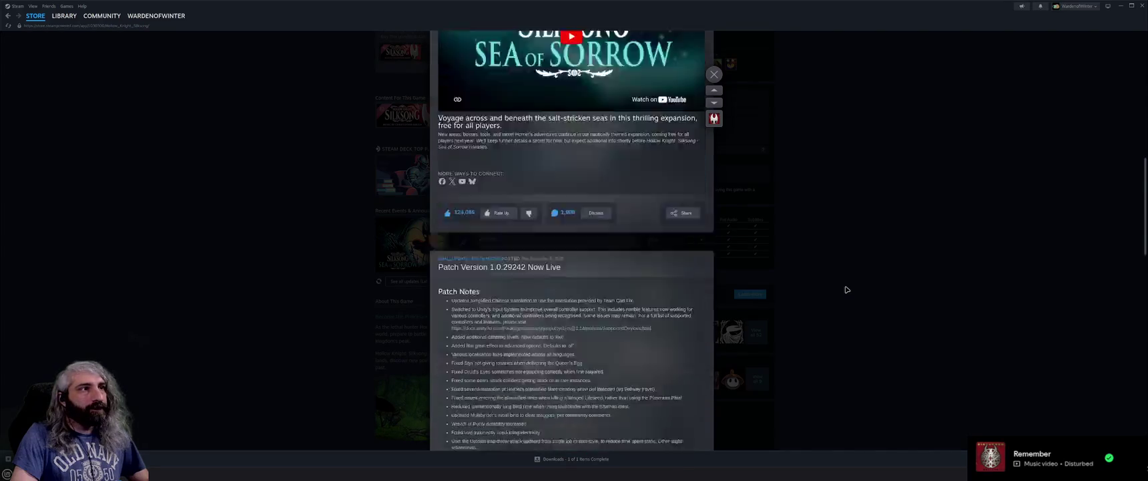
{"action": "scroll", "coordinate": [847, 289], "scroll_direction": "down", "scroll_amount": 10}
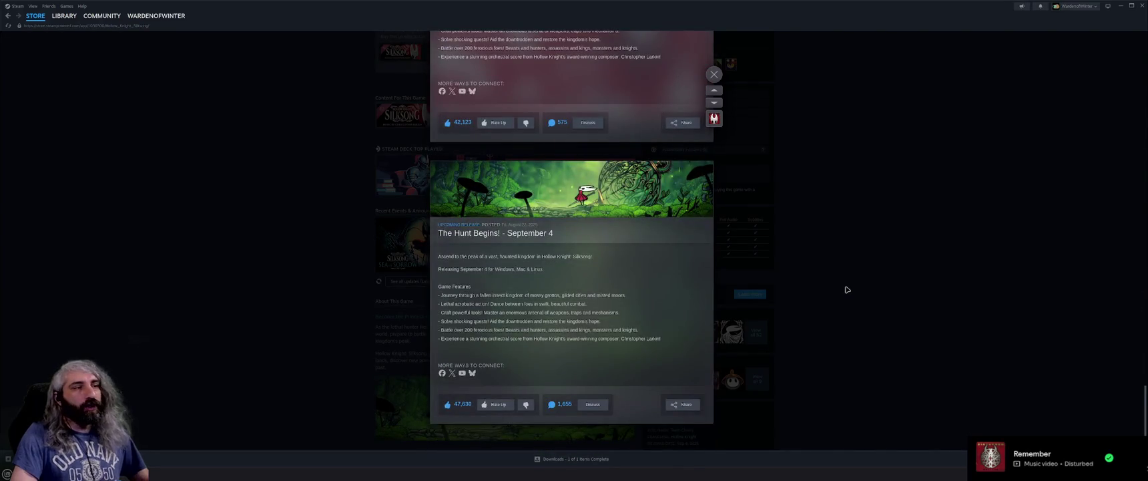
{"action": "left_click", "coordinate": [846, 289]}
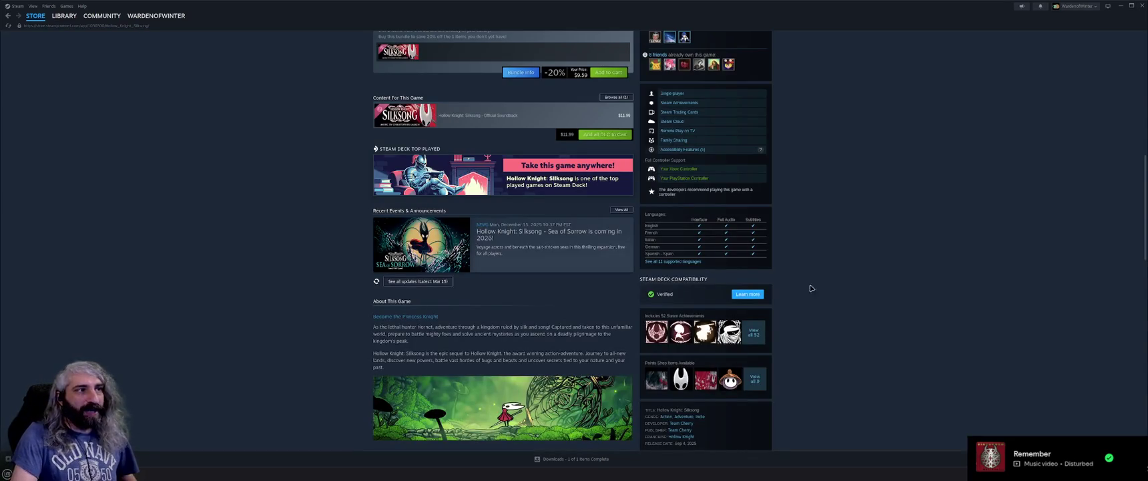
Scroll through the rest of the Silksong store page
{"action": "scroll", "coordinate": [954, 305], "scroll_direction": "up", "scroll_amount": 10}
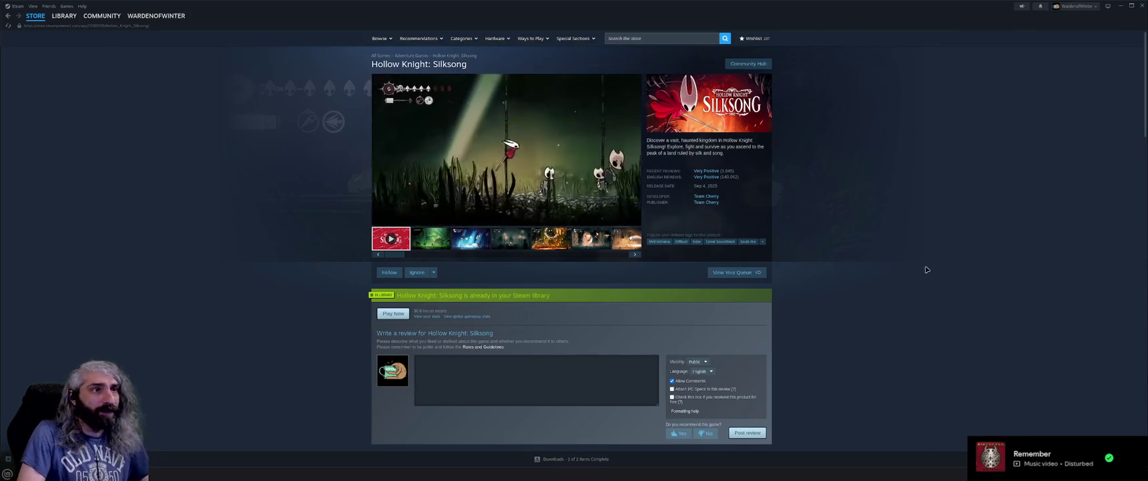
{"action": "scroll", "coordinate": [928, 267], "scroll_direction": "down", "scroll_amount": 5}
{"action": "scroll", "coordinate": [888, 265], "scroll_direction": "down", "scroll_amount": 5}
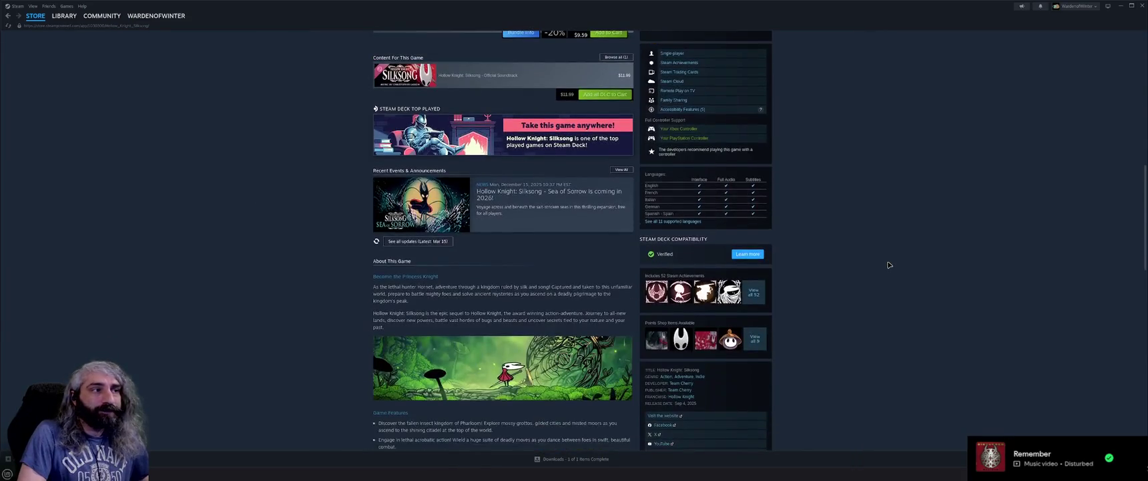
{"action": "scroll", "coordinate": [889, 265], "scroll_direction": "down", "scroll_amount": 1}
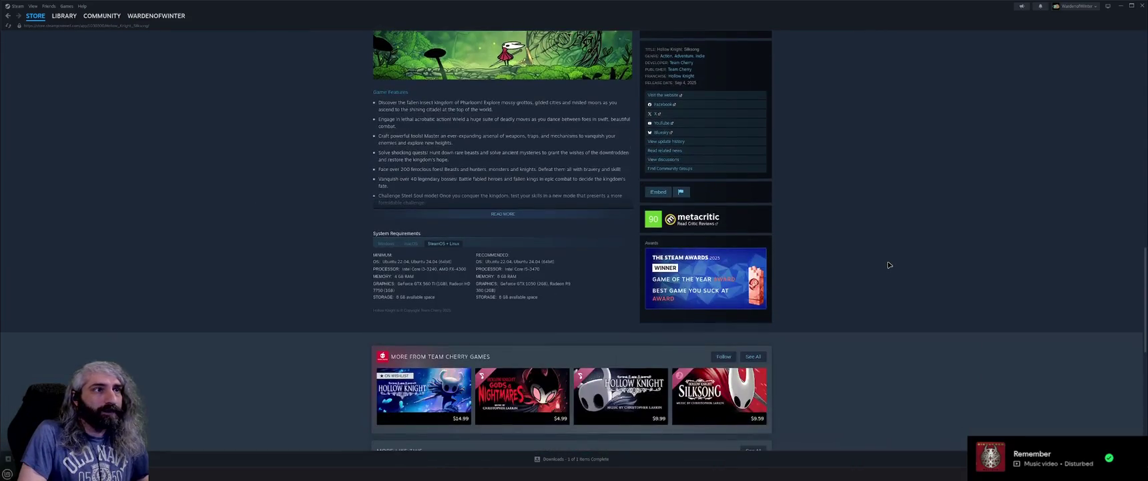
{"action": "scroll", "coordinate": [889, 265], "scroll_direction": "up", "scroll_amount": 1}
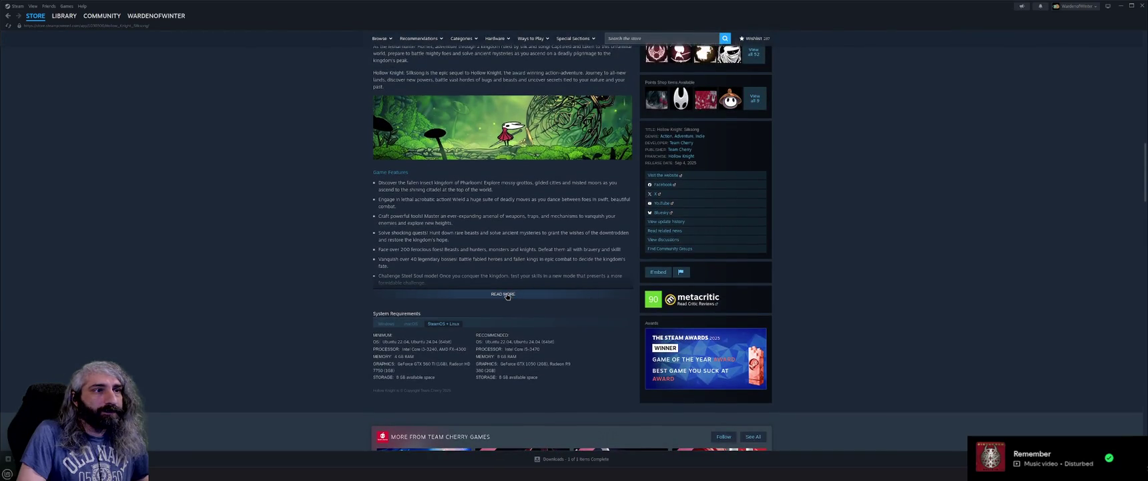
{"action": "scroll", "coordinate": [566, 303], "scroll_direction": "up", "scroll_amount": 1}
{"action": "scroll", "coordinate": [566, 303], "scroll_direction": "up", "scroll_amount": 5}
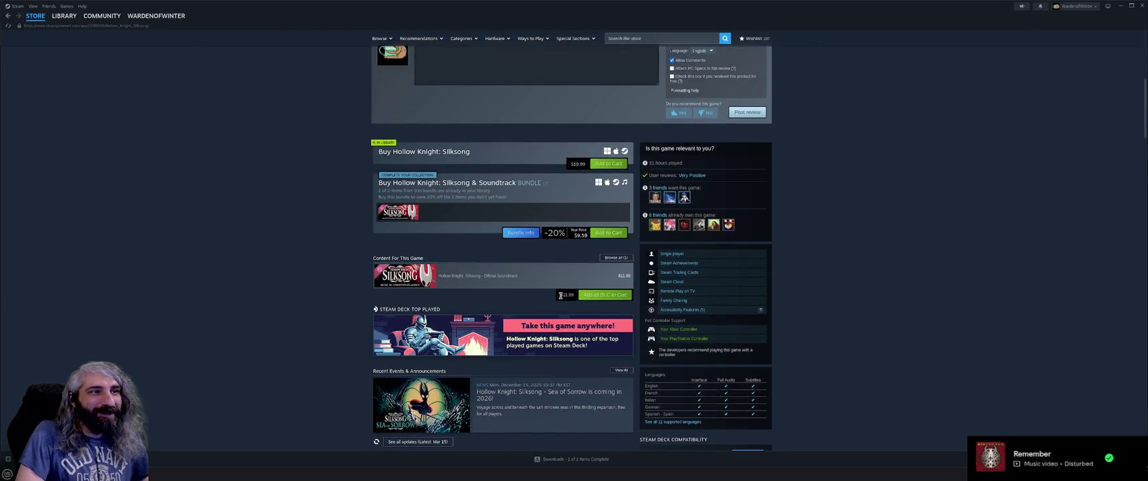
{"action": "scroll", "coordinate": [566, 303], "scroll_direction": "up", "scroll_amount": 4}
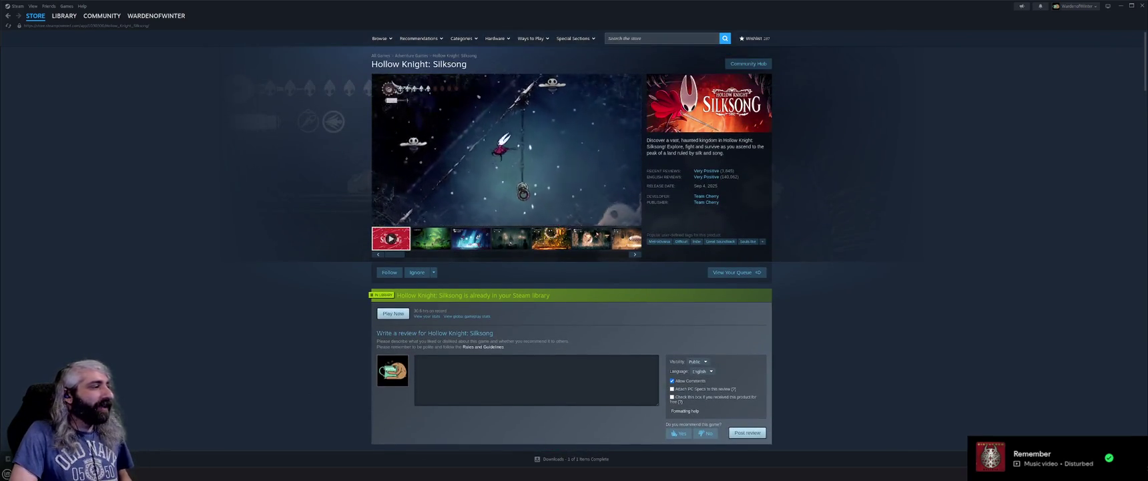
{"action": "key", "text": "alt+Tab"}
Search the web for 'team cherry' in a new browser tab and open the Team Cherry Wikipedia result
{"action": "left_click", "coordinate": [91, 8]}
{"action": "type", "text": "team cherry"}
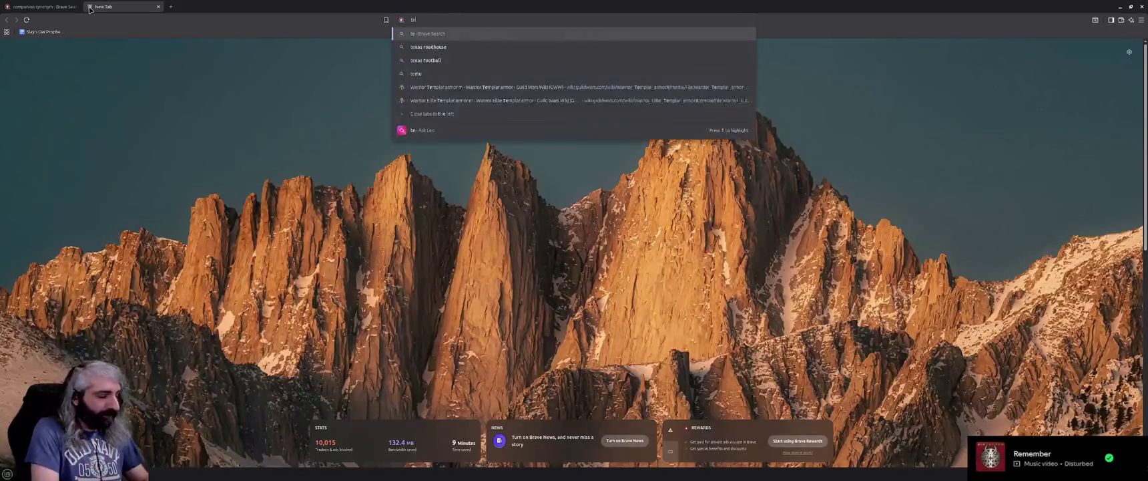
{"action": "key", "text": "Return"}
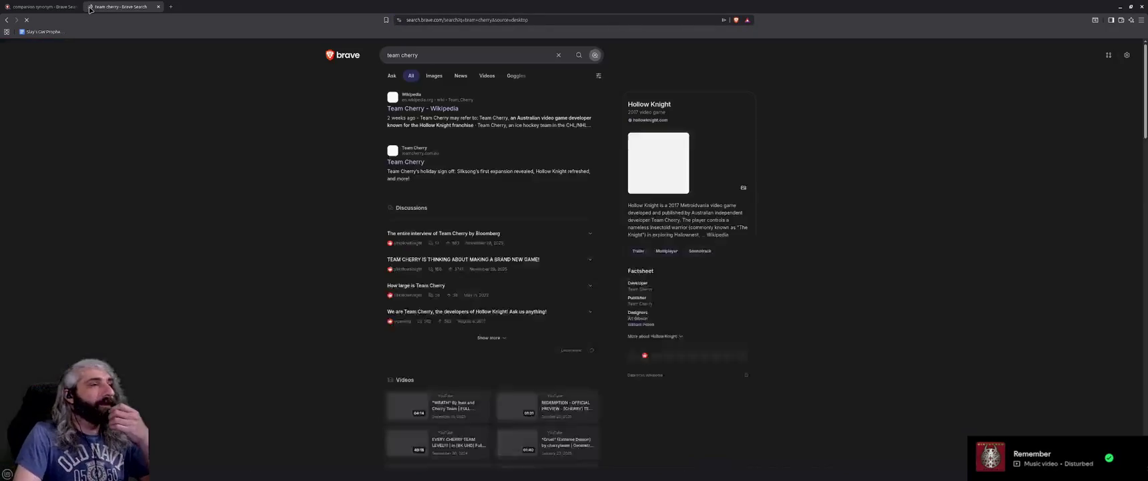
{"action": "left_click", "coordinate": [438, 110]}
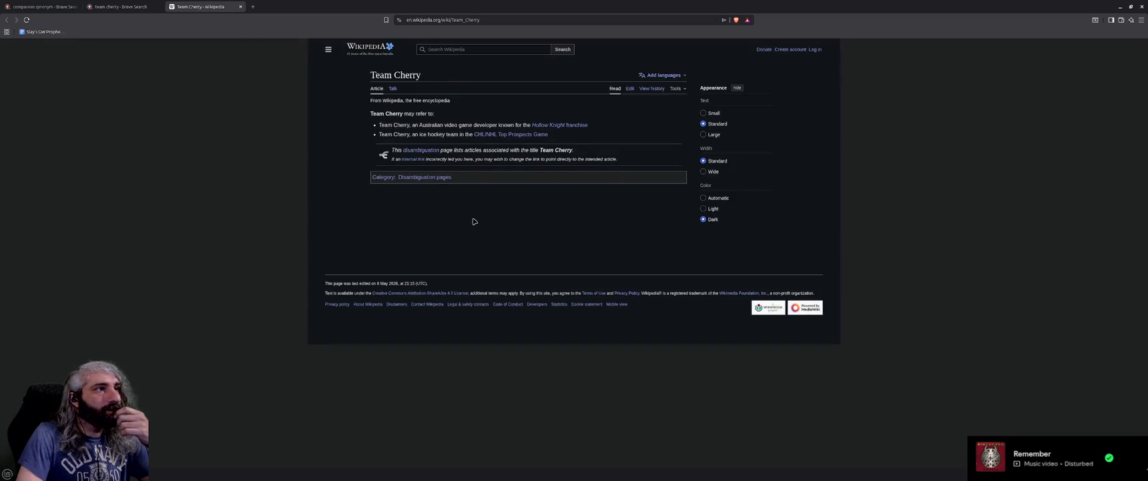
{"action": "left_click", "coordinate": [547, 124]}
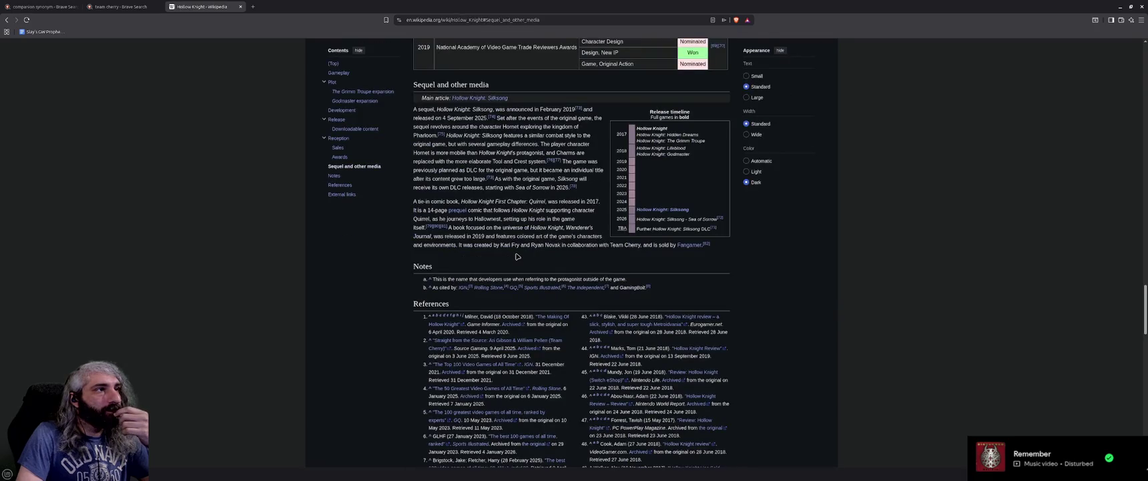
Jump to the Development section of the Hollow Knight article
{"action": "scroll", "coordinate": [516, 256], "scroll_direction": "up", "scroll_amount": 1}
{"action": "scroll", "coordinate": [516, 257], "scroll_direction": "down", "scroll_amount": 1}
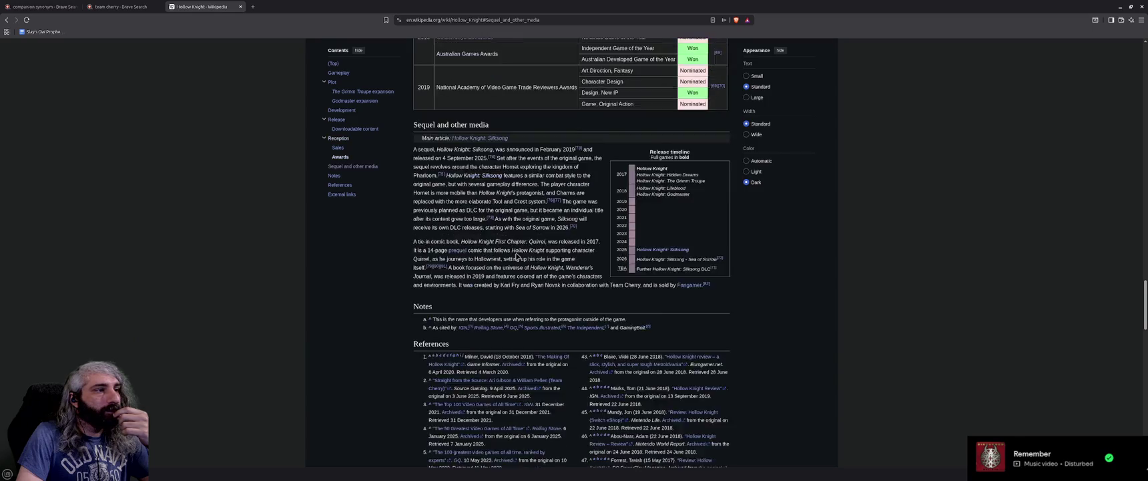
{"action": "scroll", "coordinate": [516, 256], "scroll_direction": "up", "scroll_amount": 8}
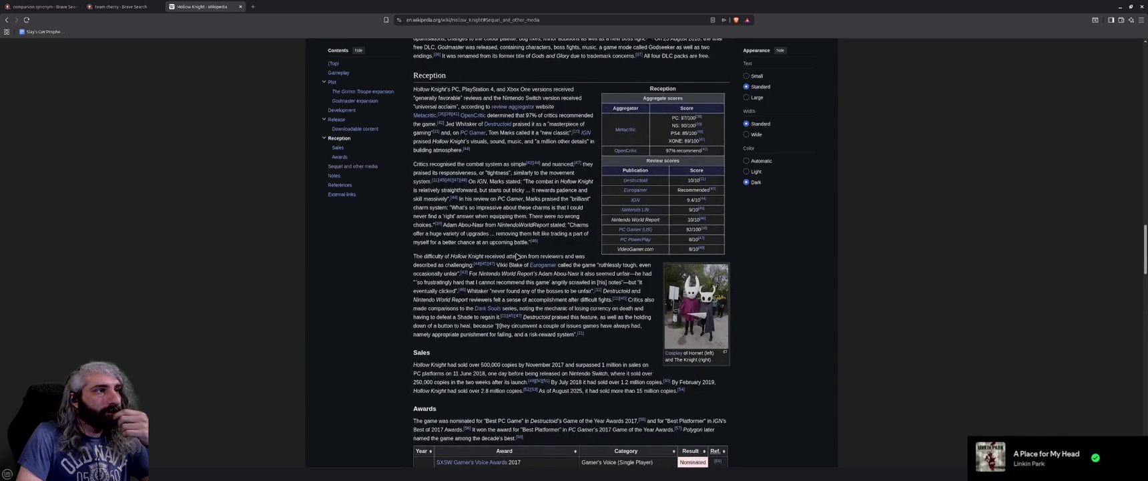
{"action": "scroll", "coordinate": [516, 256], "scroll_direction": "up", "scroll_amount": 15}
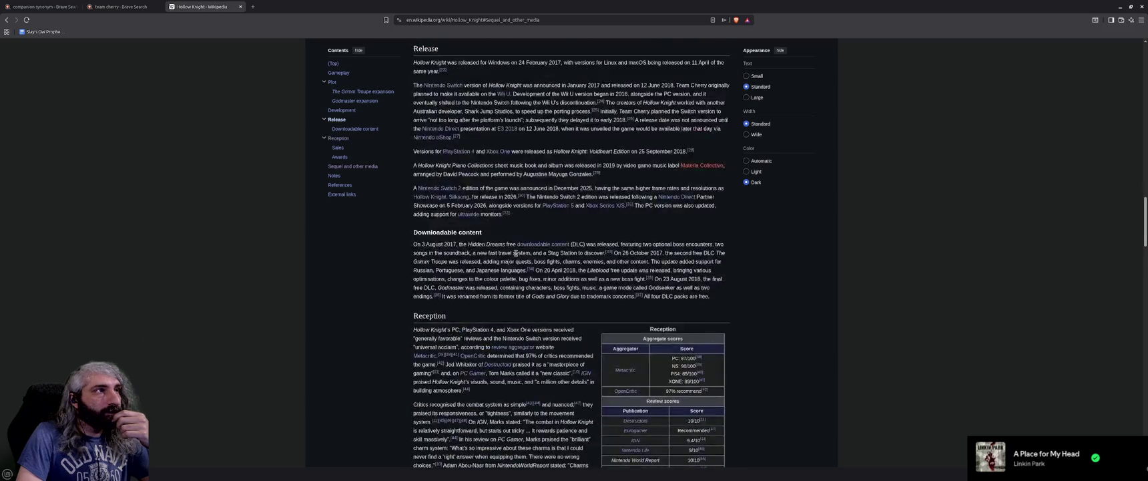
{"action": "scroll", "coordinate": [516, 253], "scroll_direction": "up", "scroll_amount": 3}
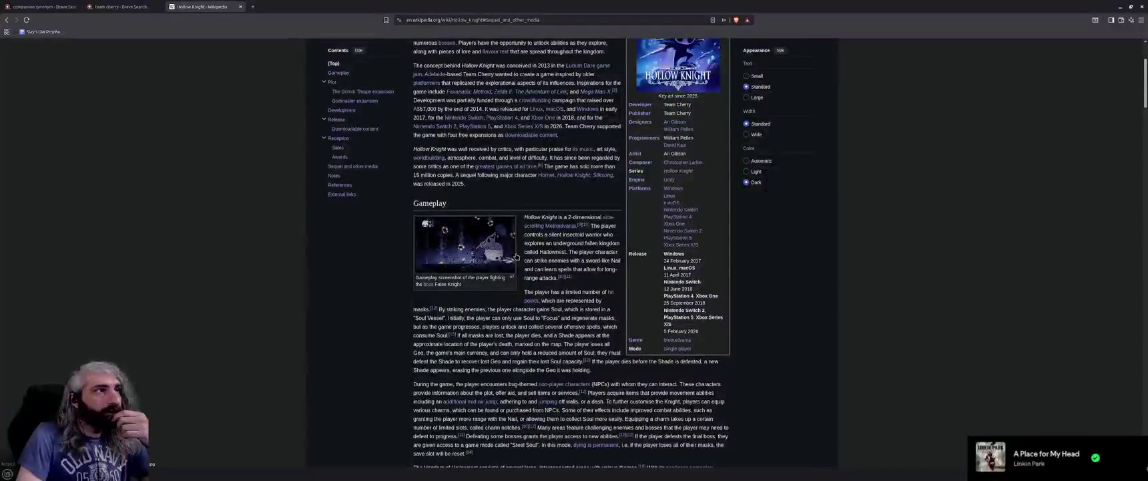
{"action": "left_click", "coordinate": [339, 147]}
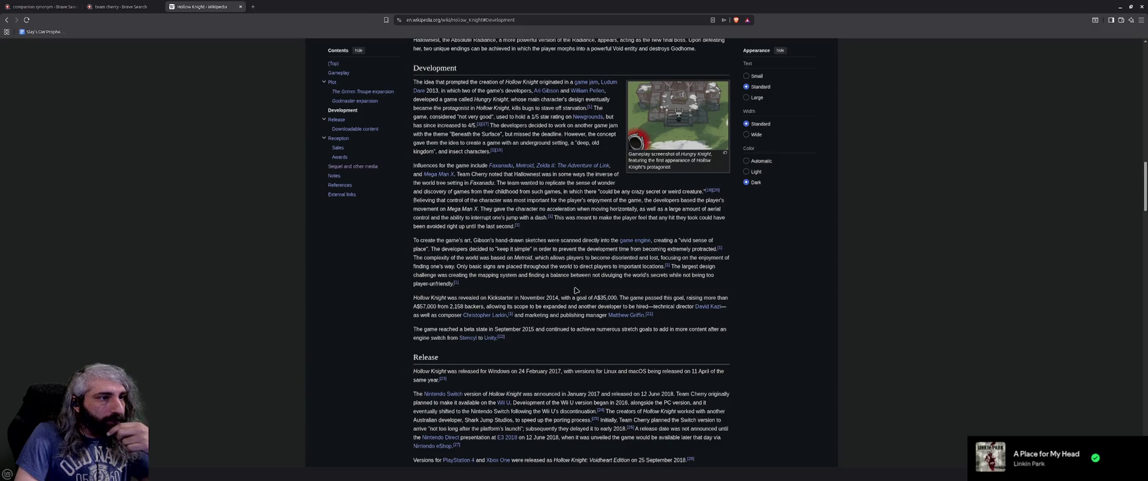
Scroll through the Development section and back up the article
{"action": "scroll", "coordinate": [576, 290], "scroll_direction": "down", "scroll_amount": 3}
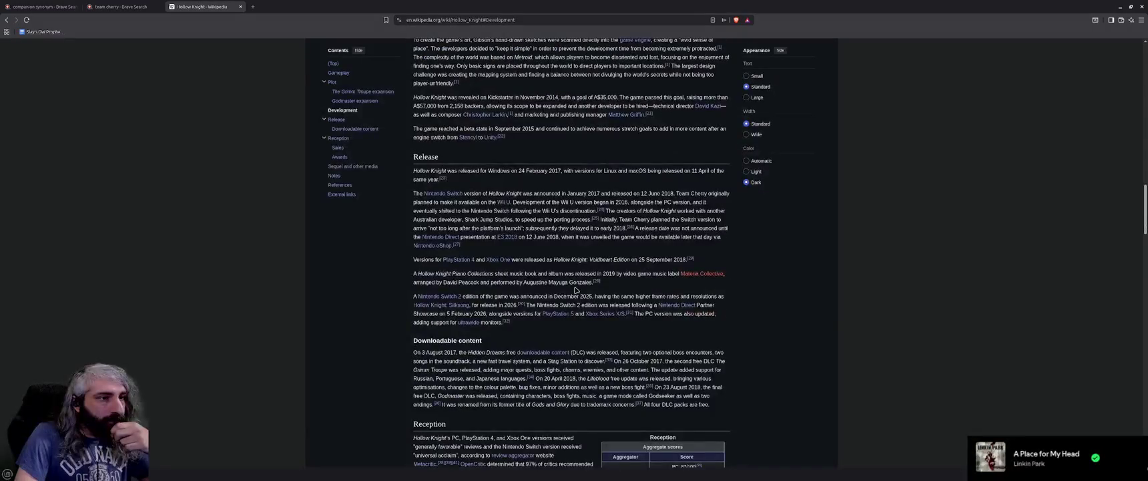
{"action": "scroll", "coordinate": [576, 290], "scroll_direction": "down", "scroll_amount": 5}
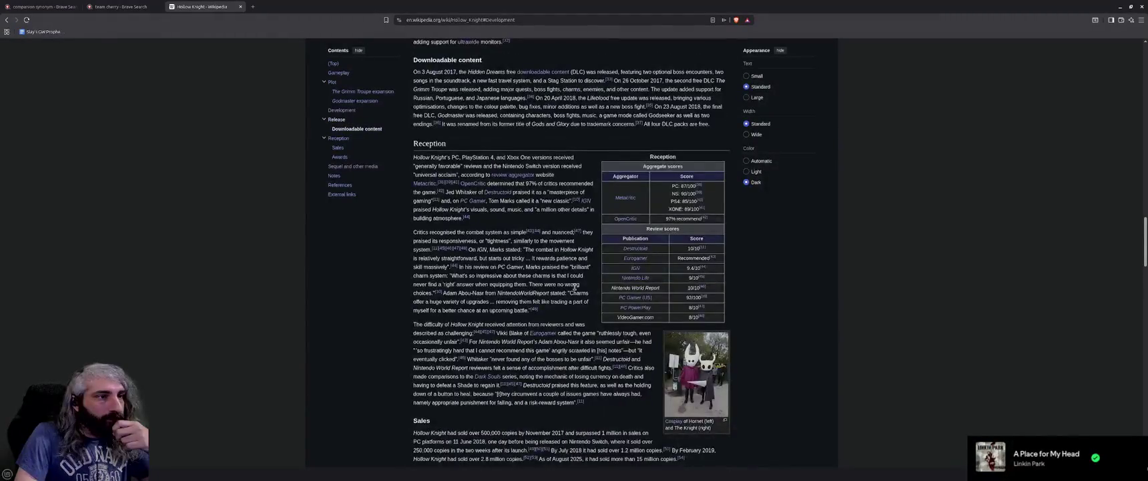
{"action": "scroll", "coordinate": [574, 287], "scroll_direction": "down", "scroll_amount": 2}
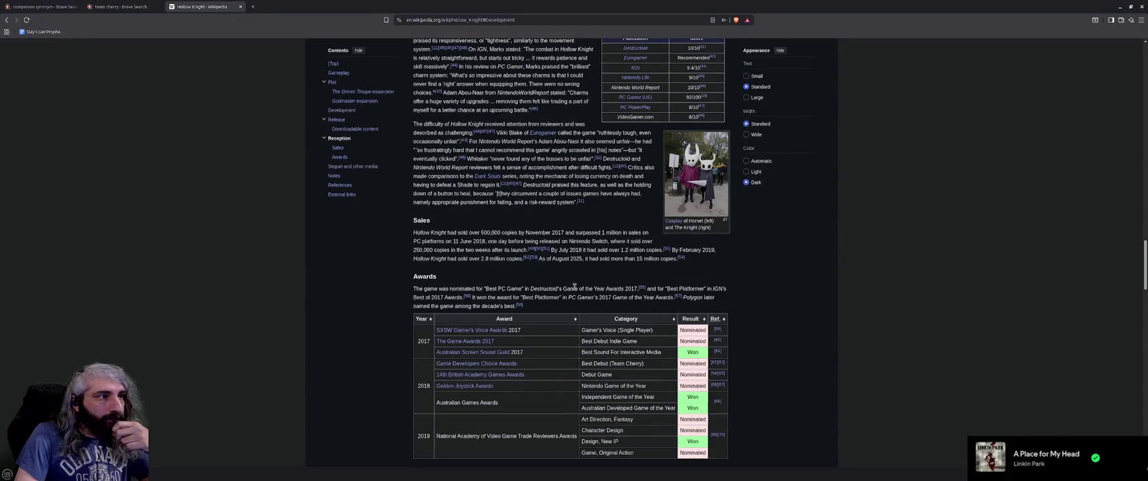
{"action": "scroll", "coordinate": [574, 285], "scroll_direction": "down", "scroll_amount": 3}
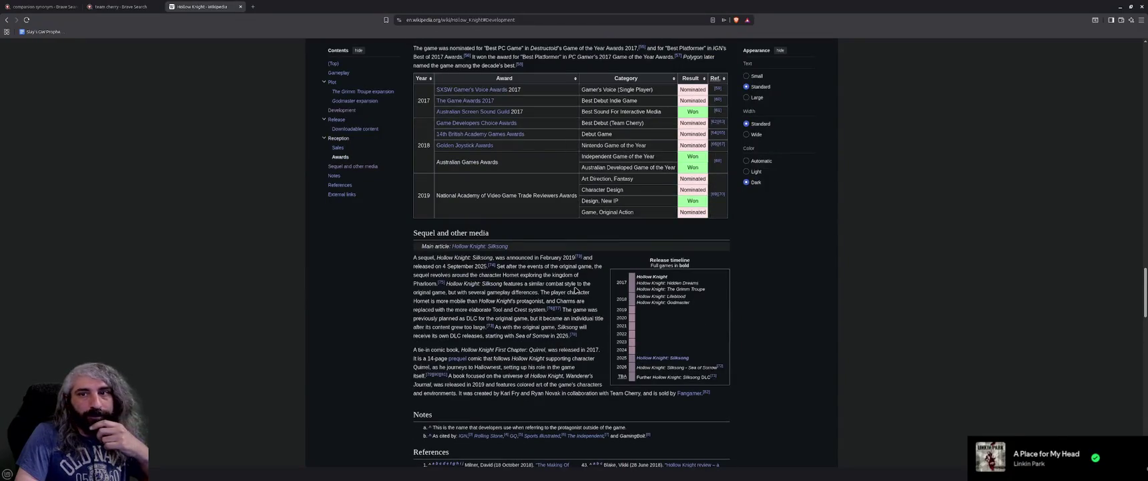
{"action": "scroll", "coordinate": [576, 290], "scroll_direction": "down", "scroll_amount": 1}
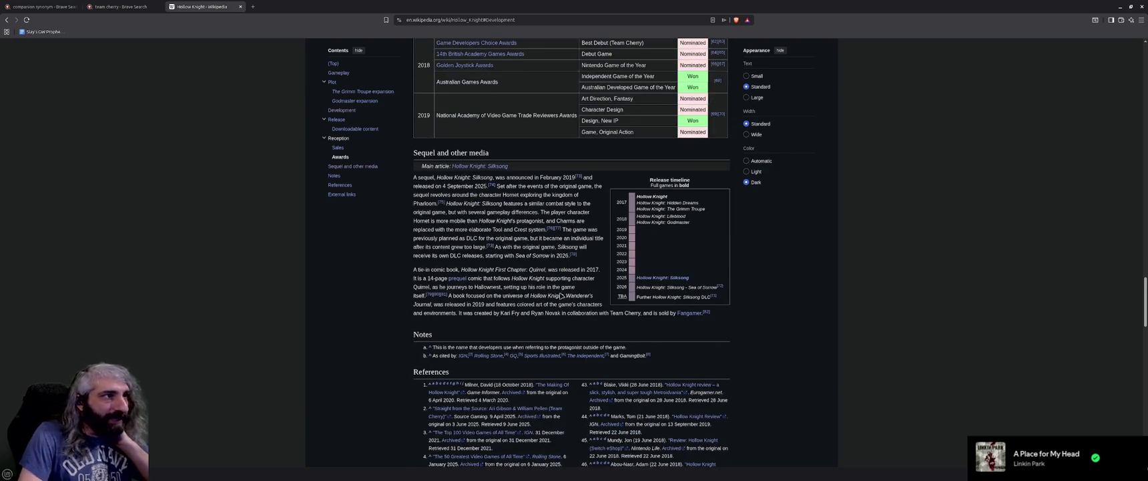
{"action": "scroll", "coordinate": [547, 296], "scroll_direction": "down", "scroll_amount": 1}
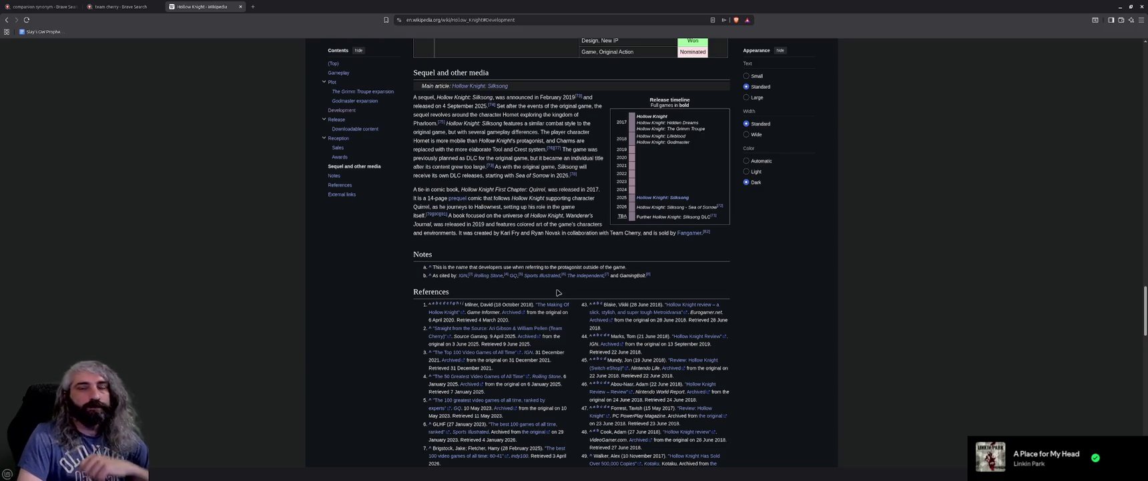
{"action": "scroll", "coordinate": [544, 291], "scroll_direction": "up", "scroll_amount": 5}
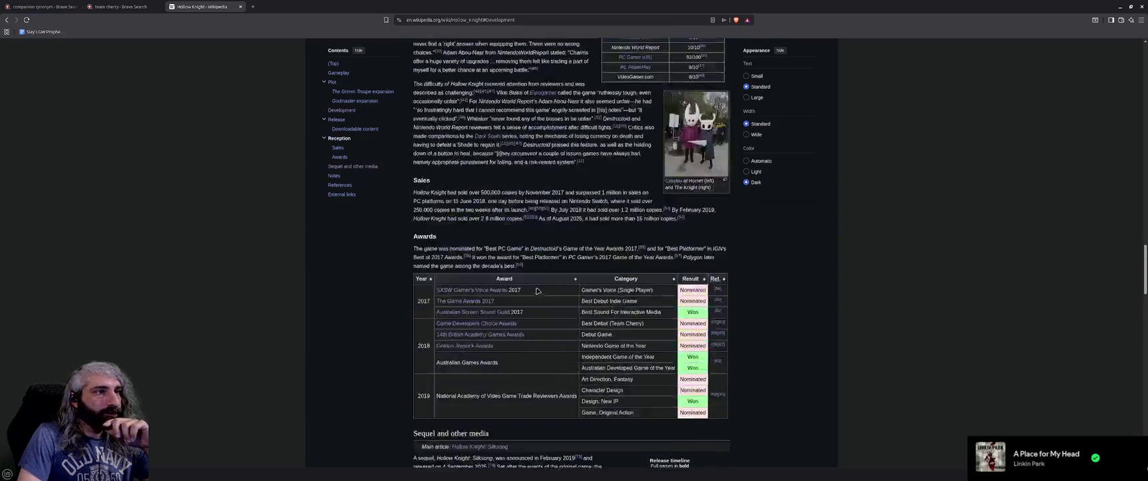
{"action": "scroll", "coordinate": [537, 291], "scroll_direction": "up", "scroll_amount": 2}
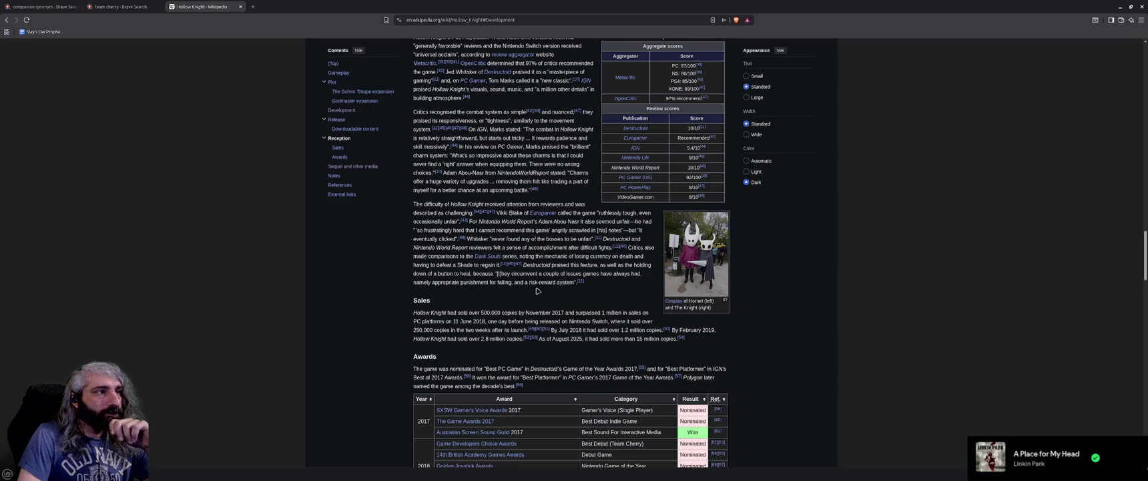
{"action": "scroll", "coordinate": [537, 290], "scroll_direction": "up", "scroll_amount": 3}
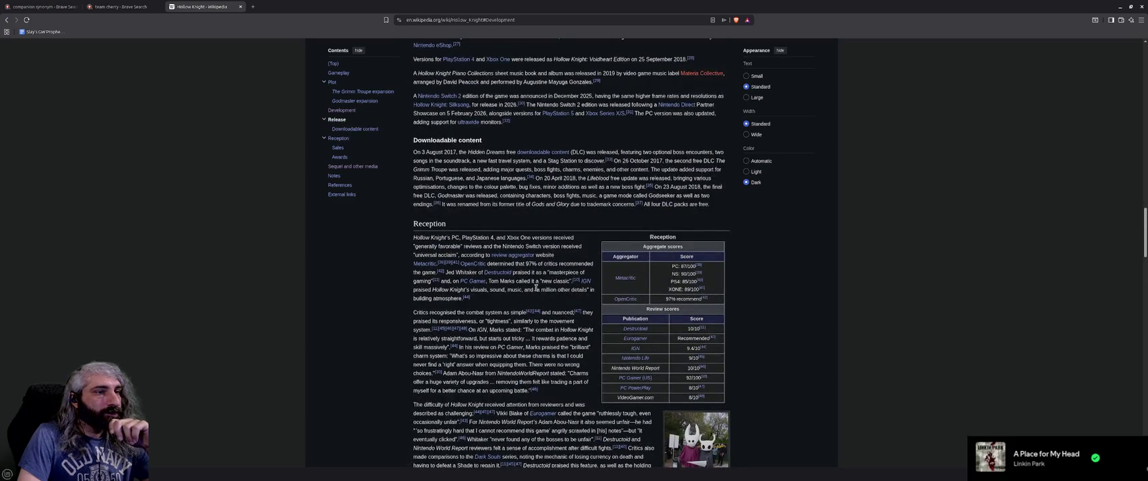
{"action": "scroll", "coordinate": [537, 287], "scroll_direction": "up", "scroll_amount": 4}
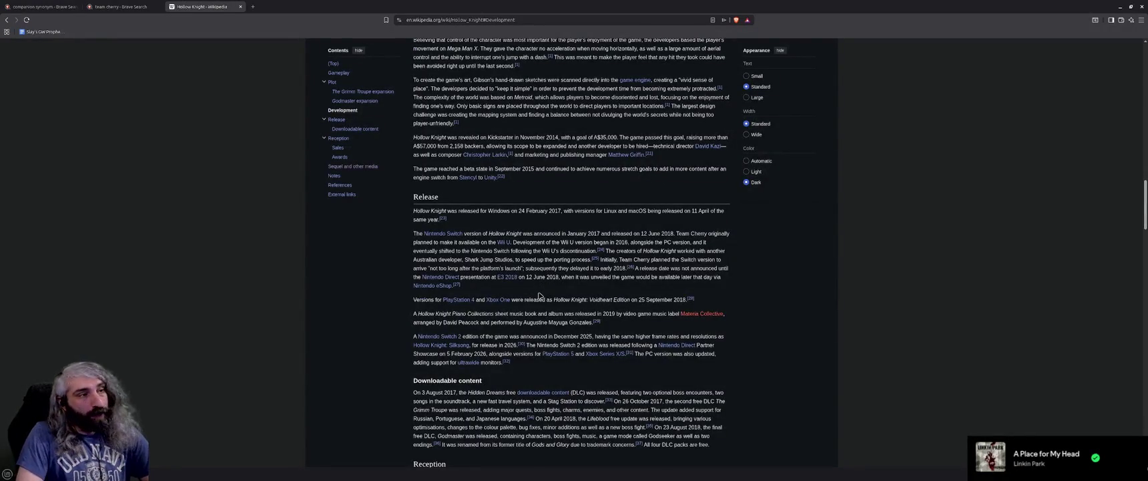
{"action": "scroll", "coordinate": [537, 290], "scroll_direction": "up", "scroll_amount": 15}
{"action": "scroll", "coordinate": [541, 286], "scroll_direction": "up", "scroll_amount": 2}
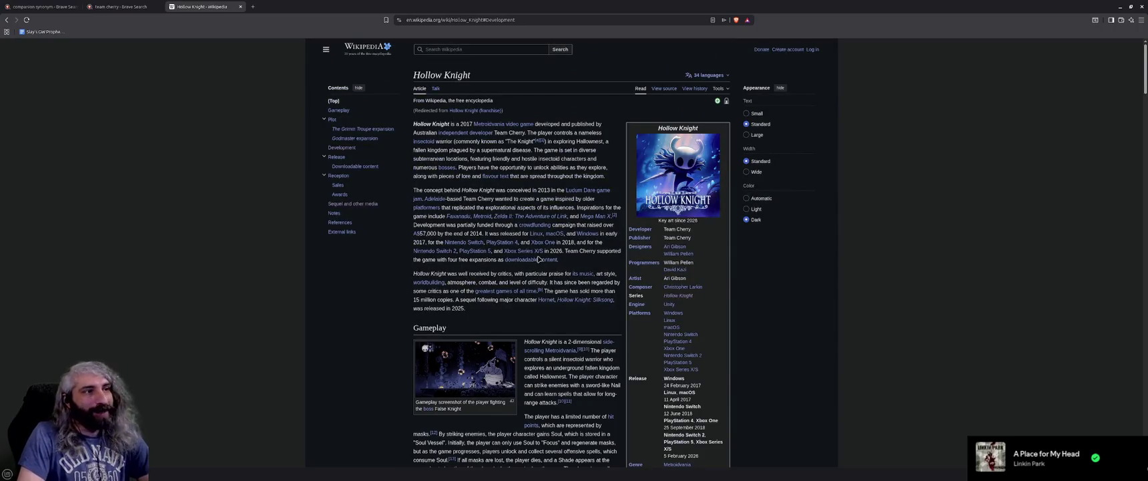
Close the Hollow Knight Wikipedia tab to return to the team cherry search results
{"action": "scroll", "coordinate": [569, 261], "scroll_direction": "down", "scroll_amount": 1}
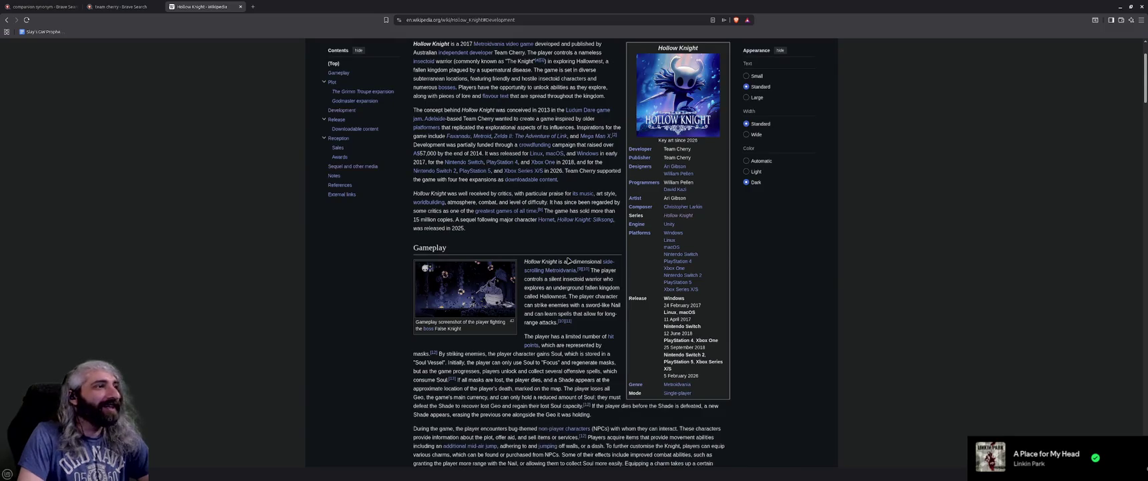
{"action": "scroll", "coordinate": [568, 260], "scroll_direction": "down", "scroll_amount": 1}
{"action": "scroll", "coordinate": [582, 275], "scroll_direction": "down", "scroll_amount": 1}
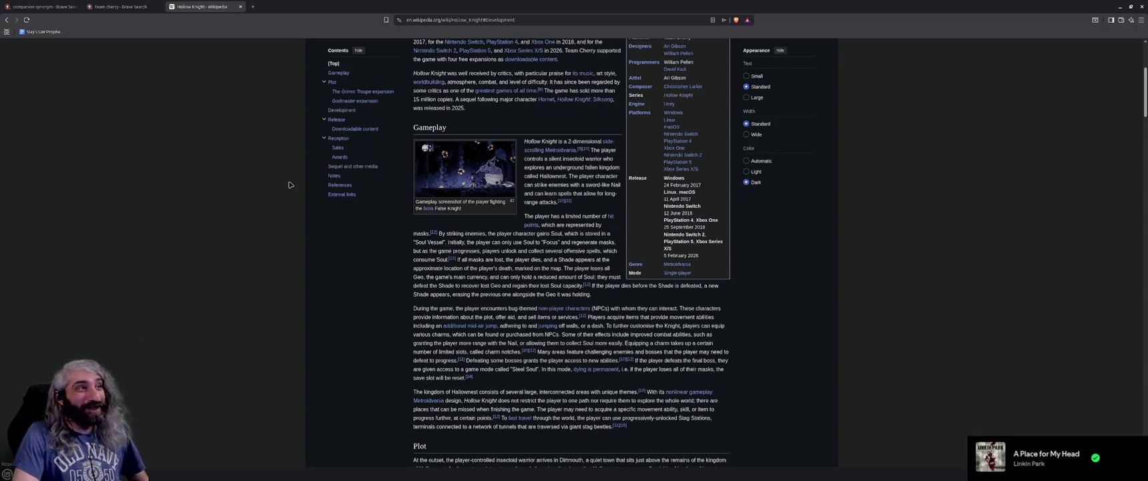
{"action": "middle_click", "coordinate": [206, 7]}
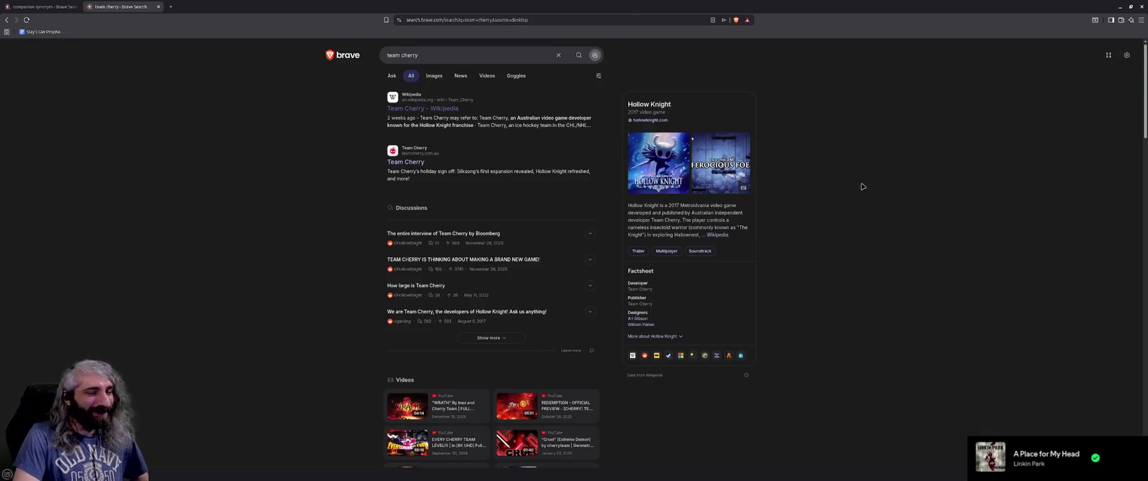
Minimize Brave to view the Steam store page, then restore the browser as a smaller window
{"action": "left_click", "coordinate": [1121, 7]}
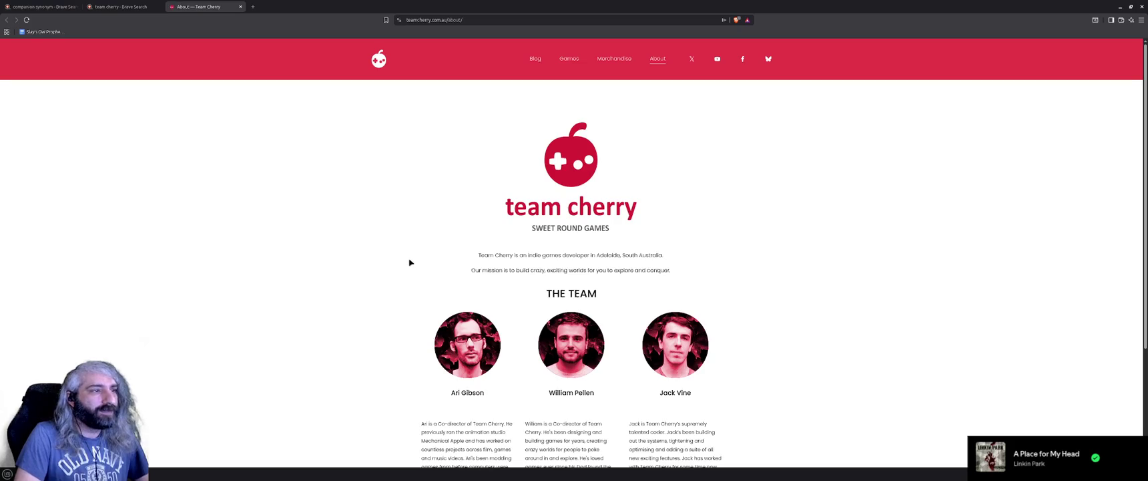
{"action": "double_click", "coordinate": [738, 11]}
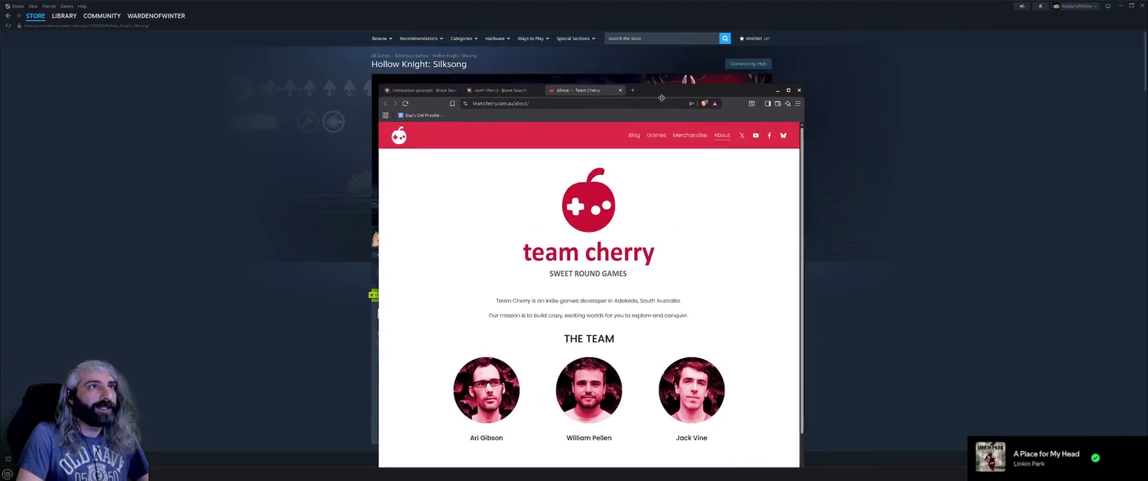
{"action": "scroll", "coordinate": [686, 287], "scroll_direction": "down", "scroll_amount": 3}
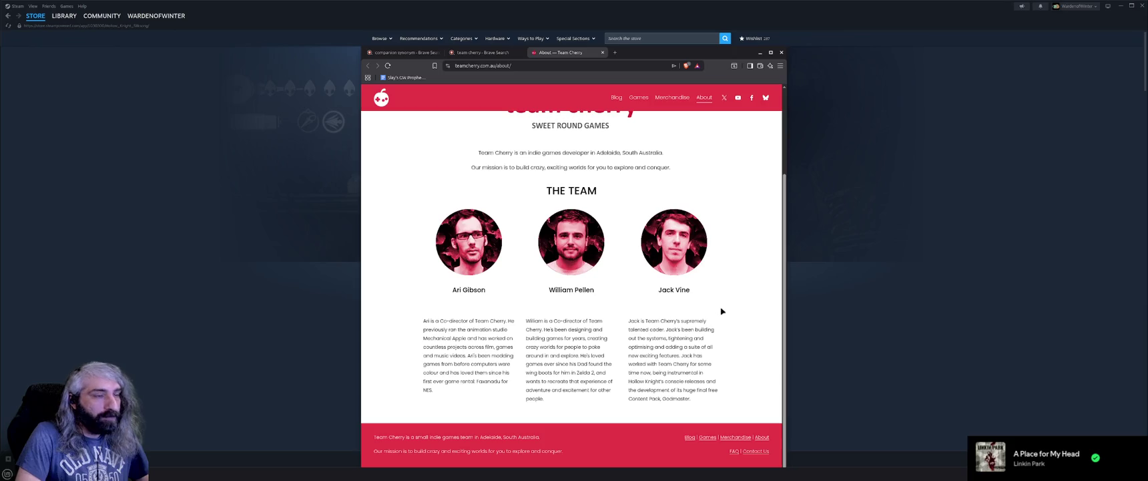
{"action": "scroll", "coordinate": [722, 312], "scroll_direction": "up", "scroll_amount": 2}
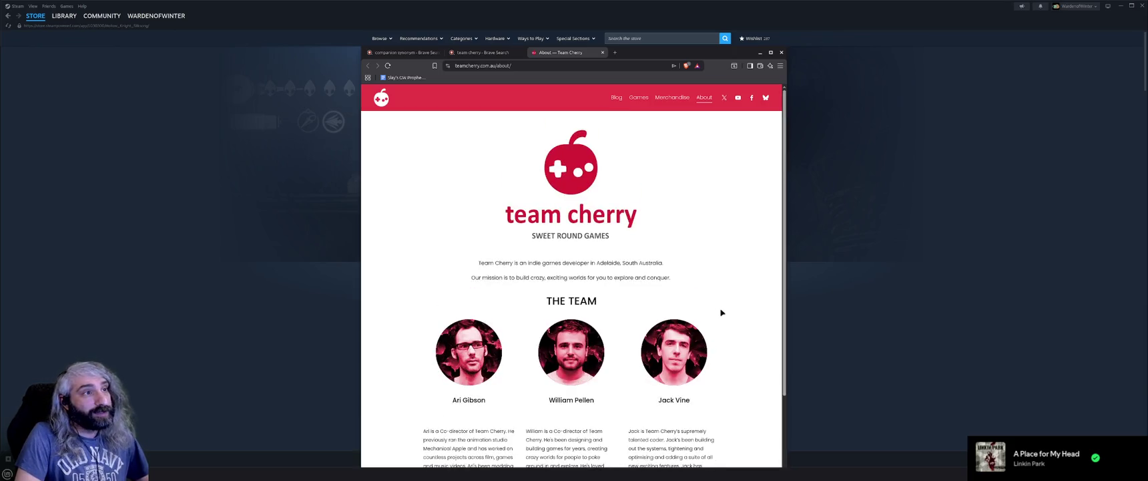
{"action": "scroll", "coordinate": [722, 312], "scroll_direction": "down", "scroll_amount": 2}
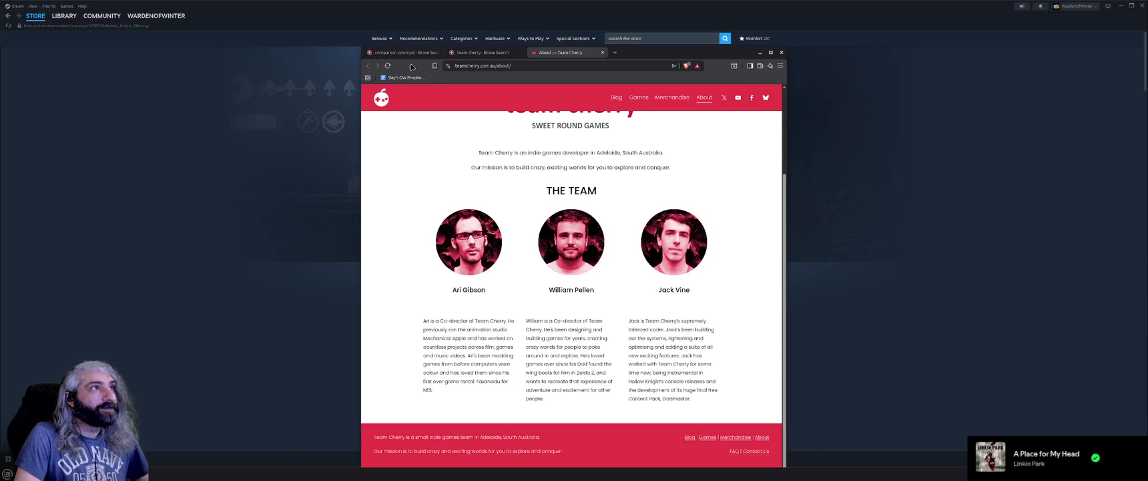
Return to the team cherry results, close the Team Cherry About tab, and maximize the browser
{"action": "left_click", "coordinate": [482, 52]}
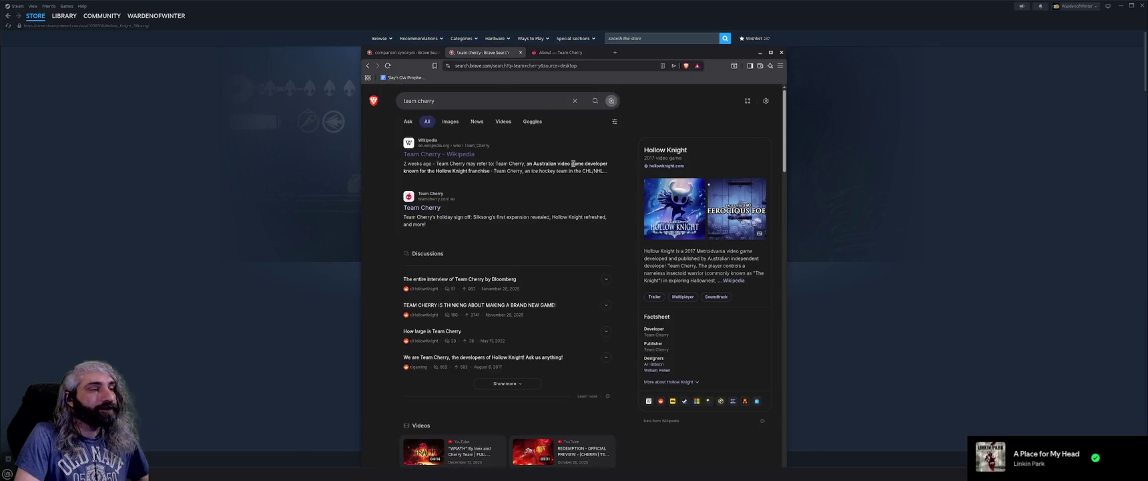
{"action": "left_click", "coordinate": [573, 55]}
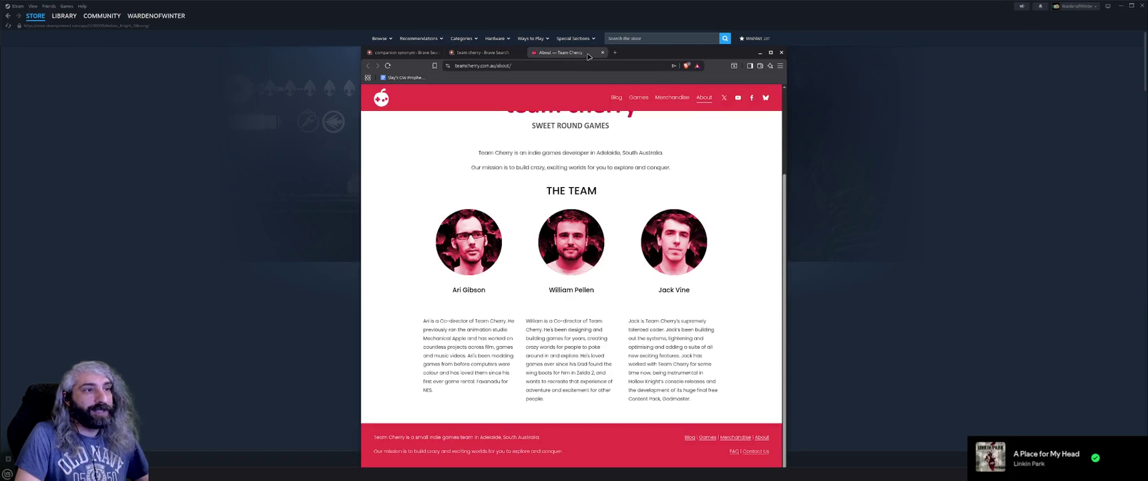
{"action": "left_click", "coordinate": [603, 53]}
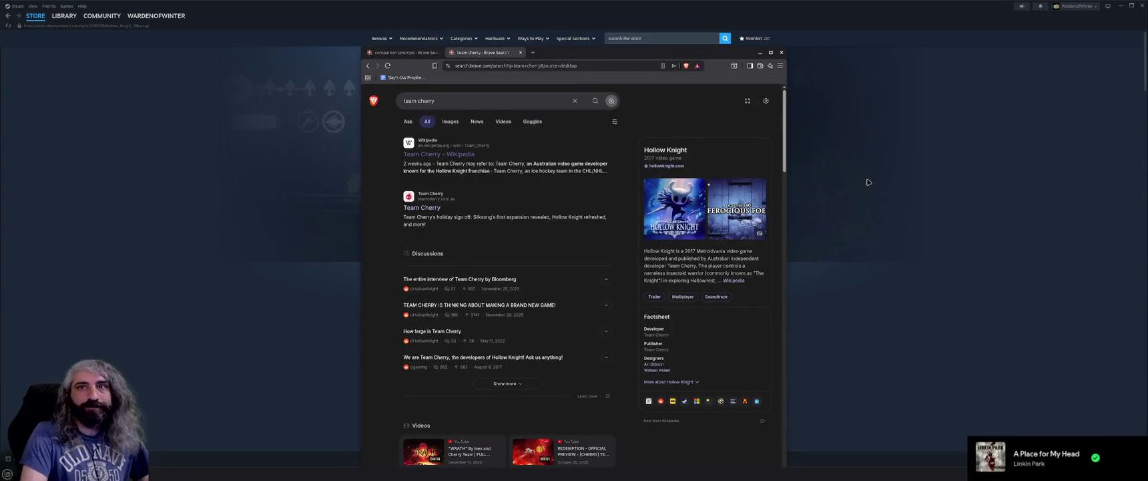
{"action": "left_click", "coordinate": [771, 52]}
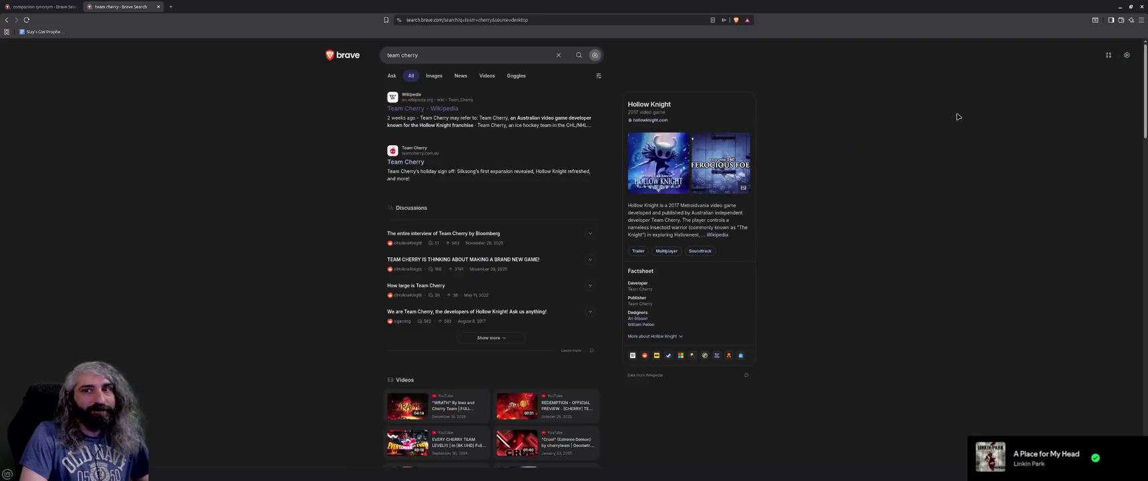
{"action": "left_click", "coordinate": [1122, 7]}
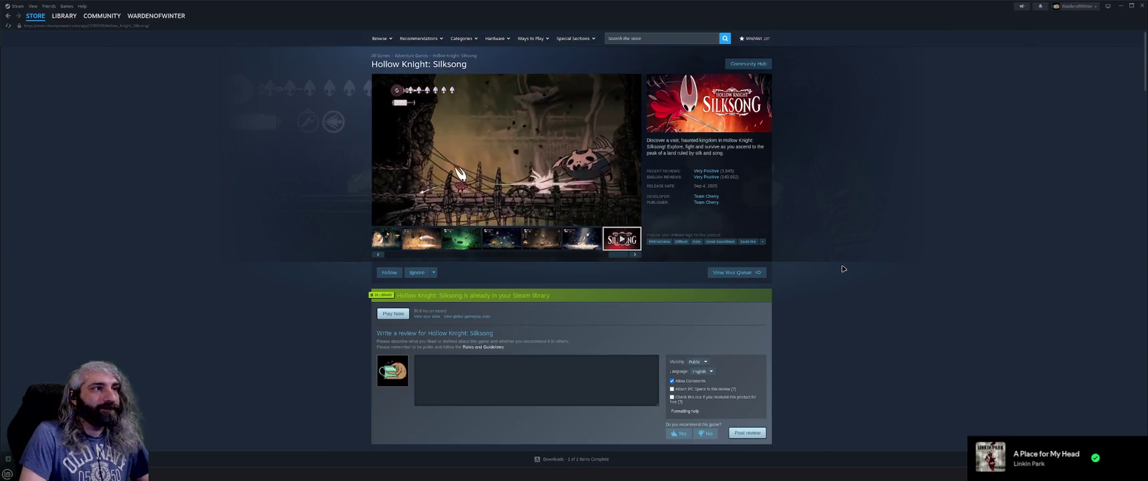
Scroll down the Silksong store page and back up to its top
{"action": "scroll", "coordinate": [843, 269], "scroll_direction": "down", "scroll_amount": 1}
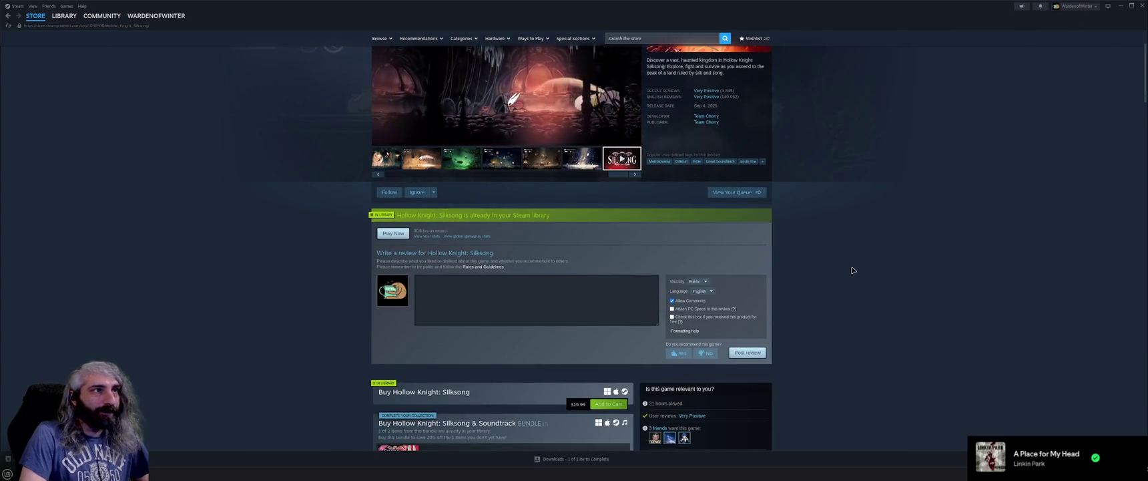
{"action": "scroll", "coordinate": [852, 269], "scroll_direction": "down", "scroll_amount": 6}
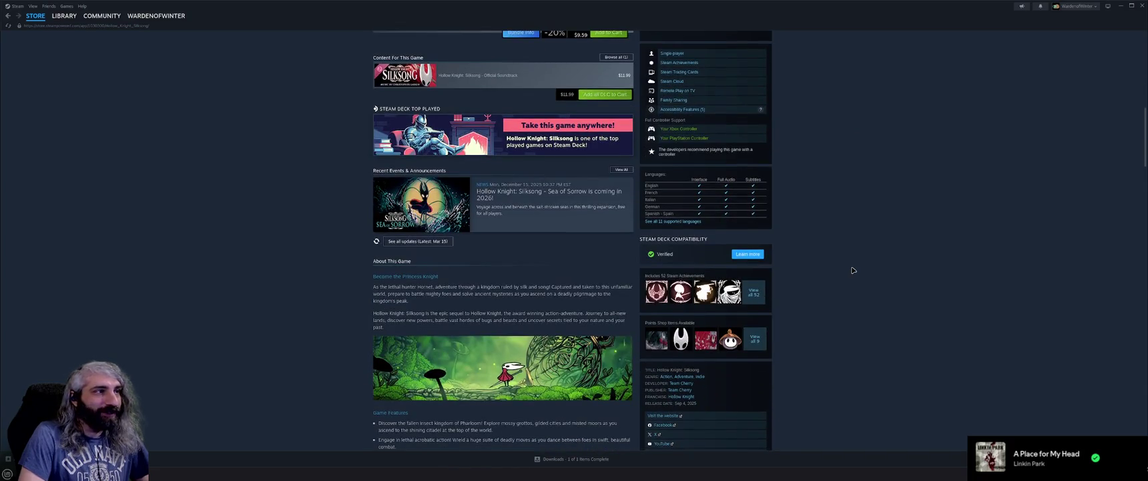
{"action": "scroll", "coordinate": [852, 270], "scroll_direction": "down", "scroll_amount": 1}
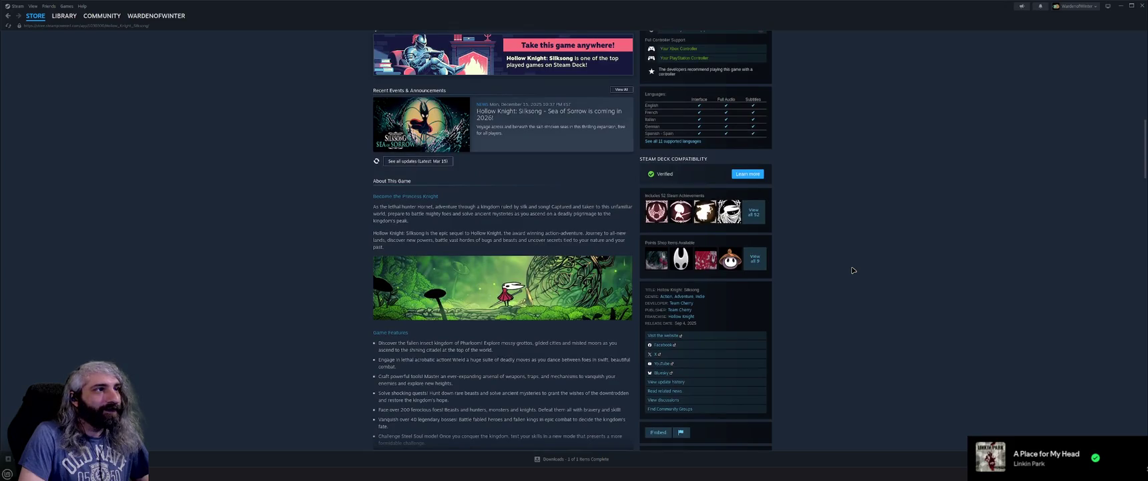
{"action": "scroll", "coordinate": [852, 269], "scroll_direction": "down", "scroll_amount": 10}
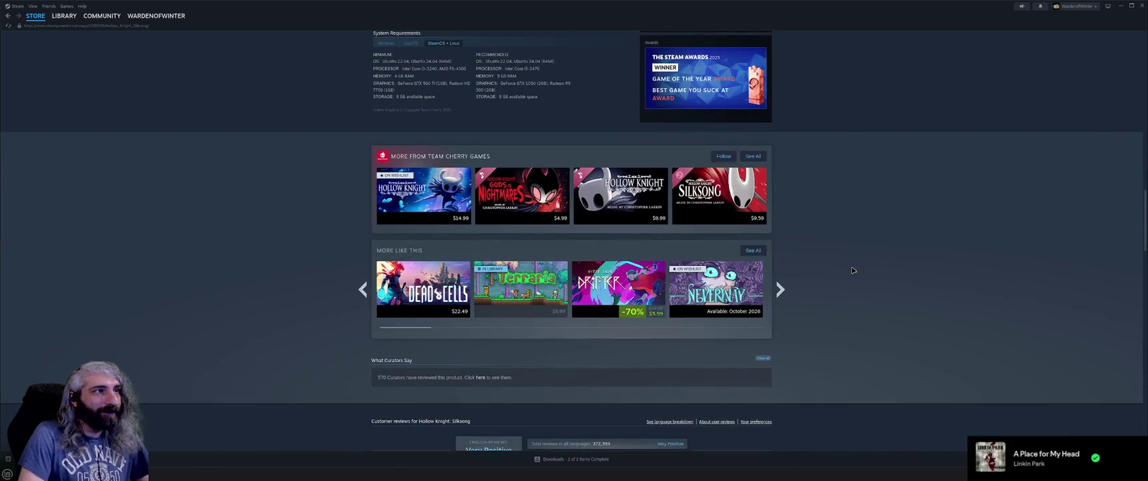
{"action": "scroll", "coordinate": [852, 270], "scroll_direction": "down", "scroll_amount": 1}
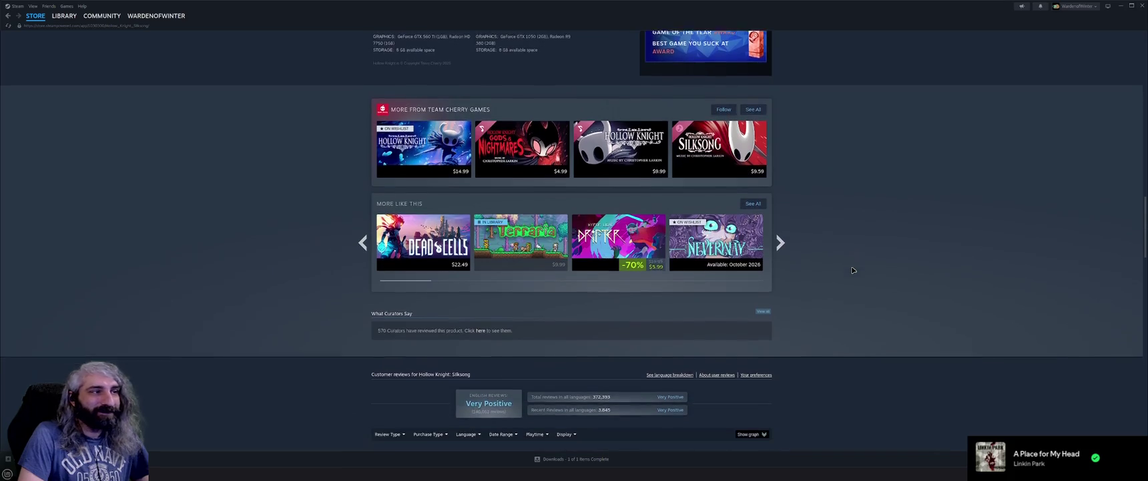
{"action": "scroll", "coordinate": [215, 188], "scroll_direction": "down", "scroll_amount": 3}
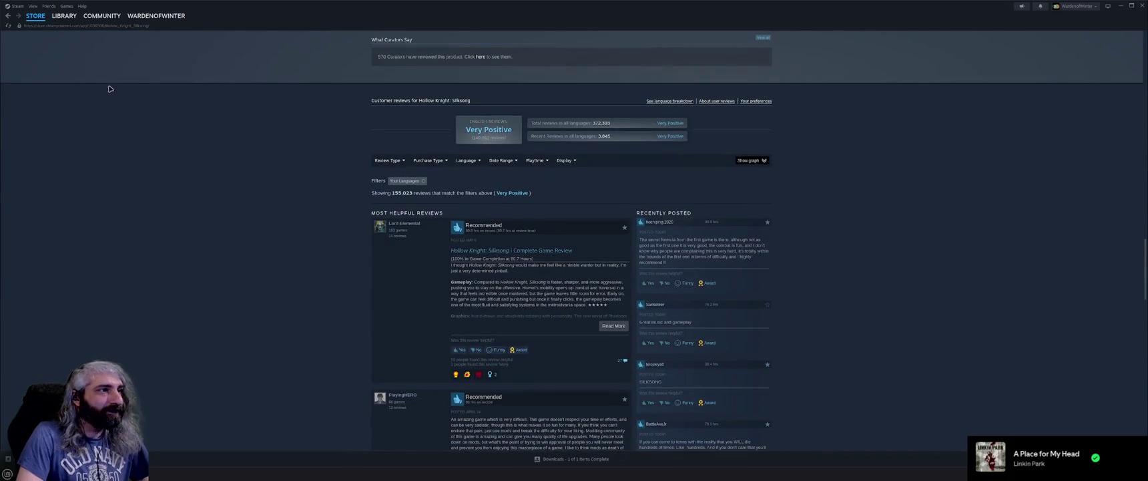
{"action": "scroll", "coordinate": [182, 198], "scroll_direction": "up", "scroll_amount": 4}
{"action": "scroll", "coordinate": [181, 197], "scroll_direction": "up", "scroll_amount": 15}
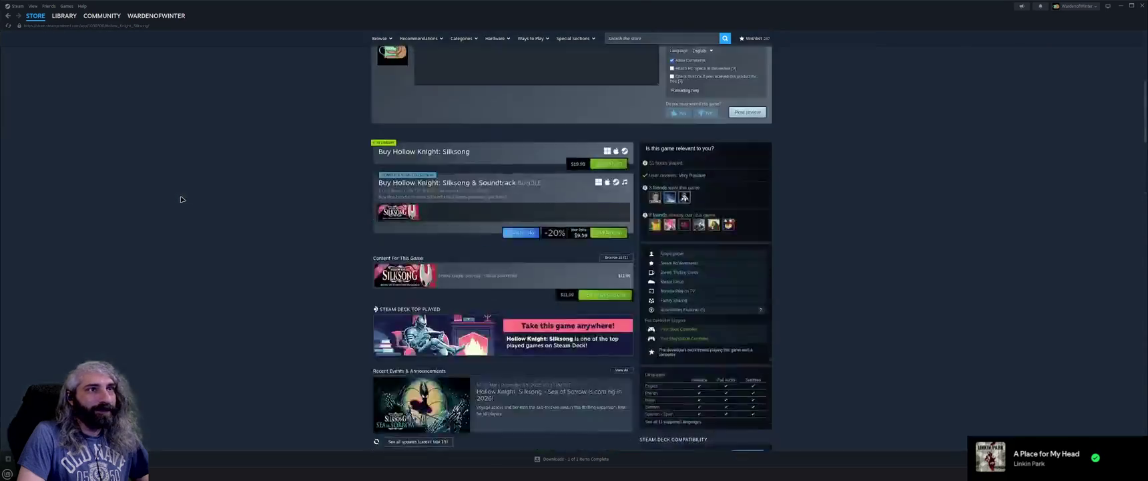
{"action": "mouse_move", "coordinate": [67, 18]}
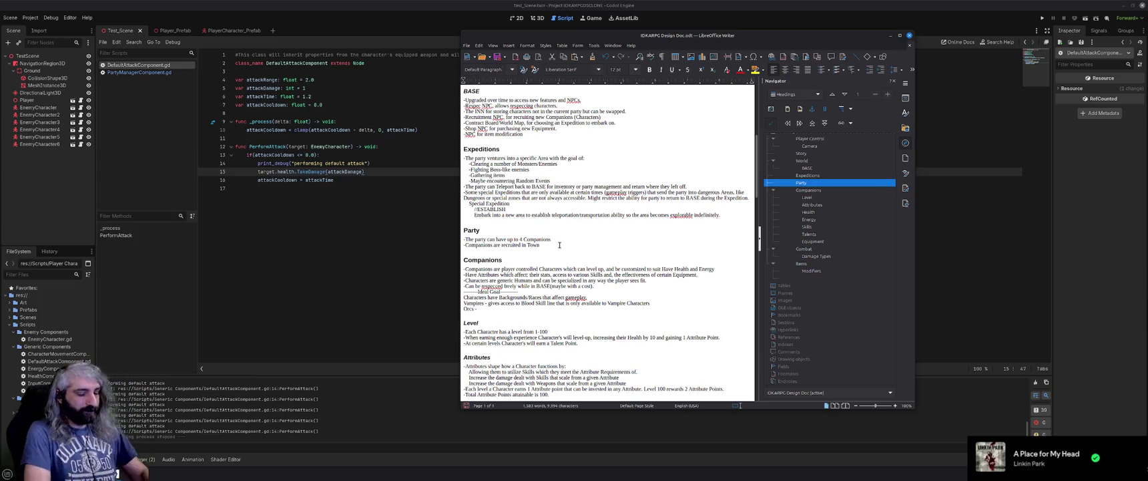
Add the Party bullet 'Companions can be changed out in Town for other reserve Companions'
{"action": "key", "text": "Return"}
{"action": "type", "text": "-Comp"}
{"action": "type", "text": "mp"}
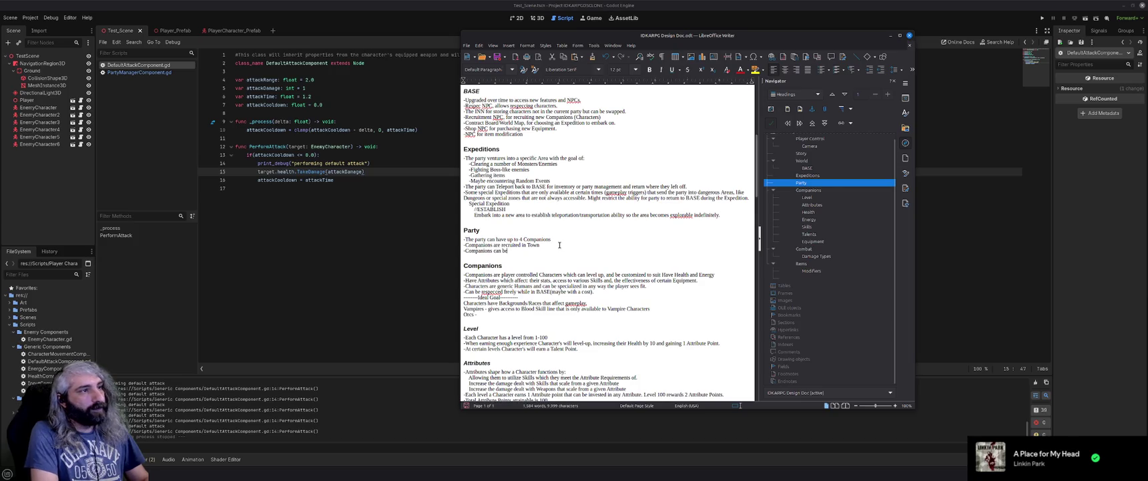
{"action": "type", "text": "hanged out in Town"}
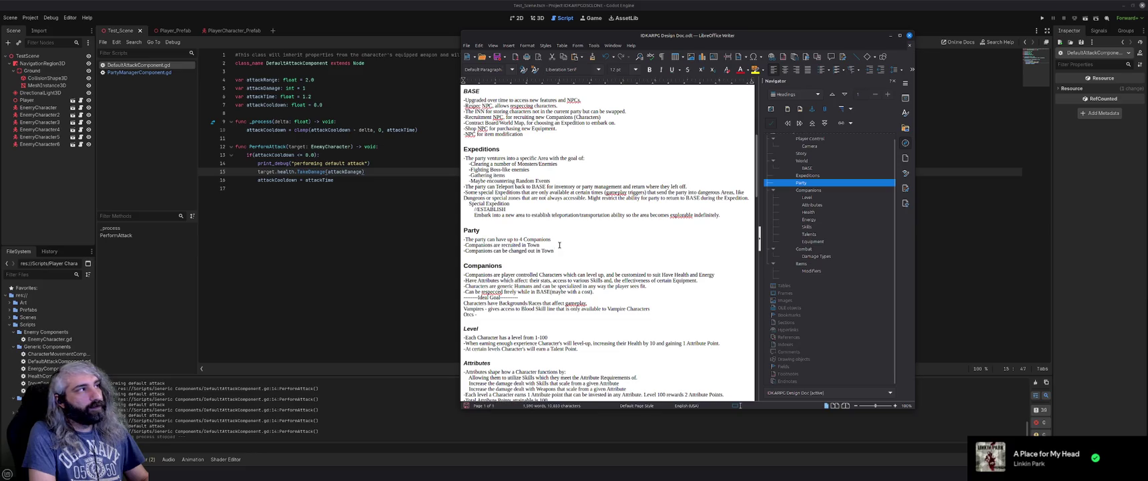
{"action": "type", "text": "serve Companions"}
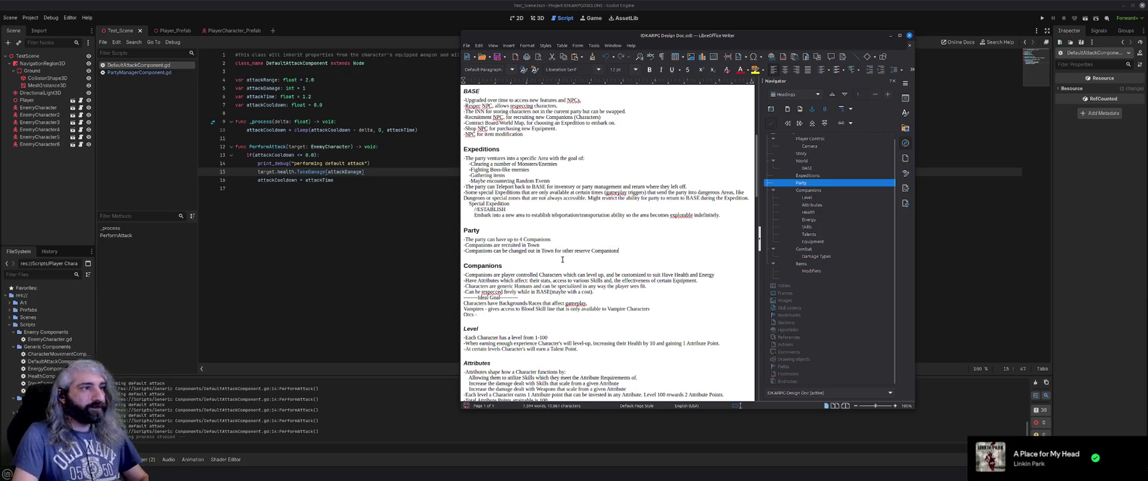
{"action": "scroll", "coordinate": [562, 259], "scroll_direction": "down", "scroll_amount": 1}
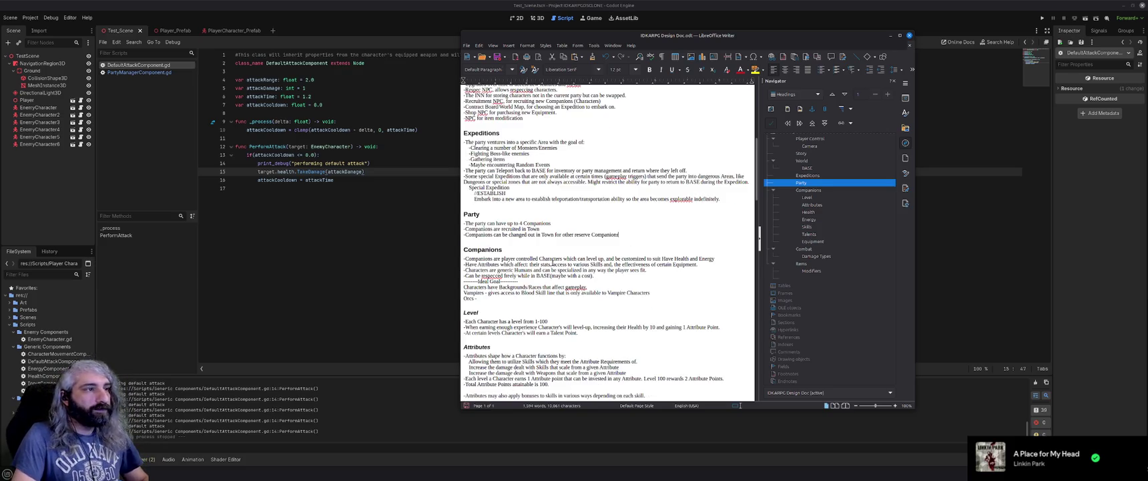
Extend the Companions description to suit the player's needs, party composition and desires
{"action": "left_click", "coordinate": [607, 276]}
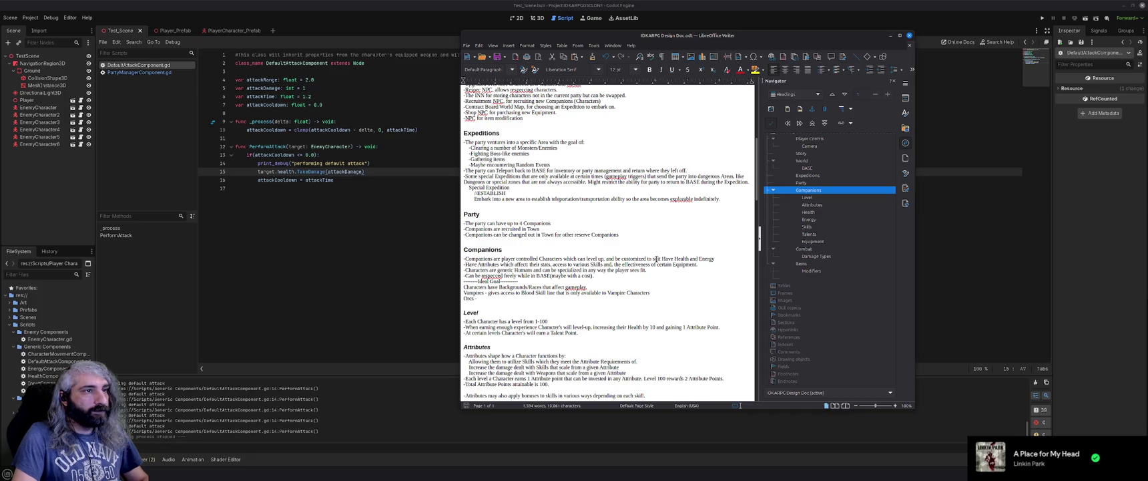
{"action": "double_click", "coordinate": [657, 259]}
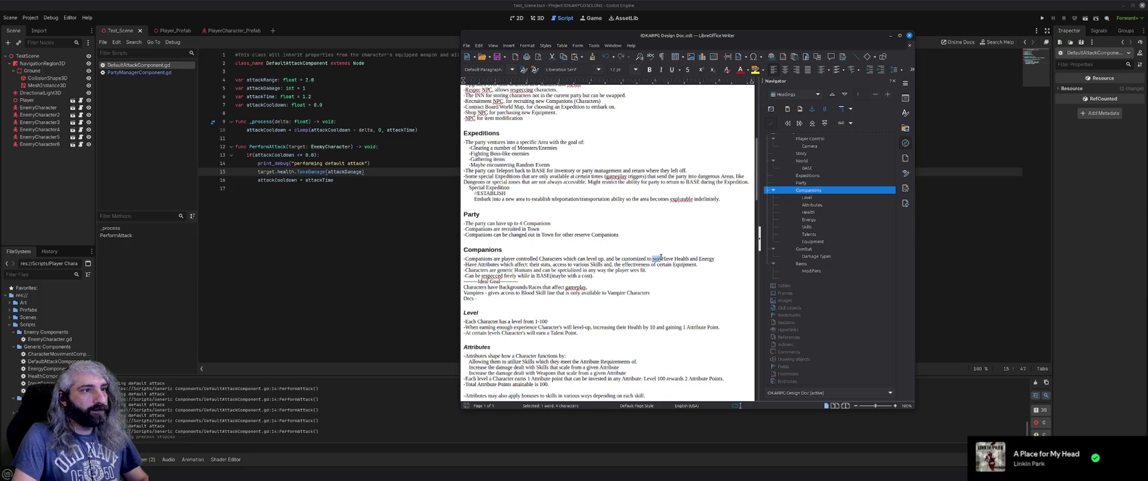
{"action": "key", "text": "Right"}
{"action": "type", "text": "the player"}
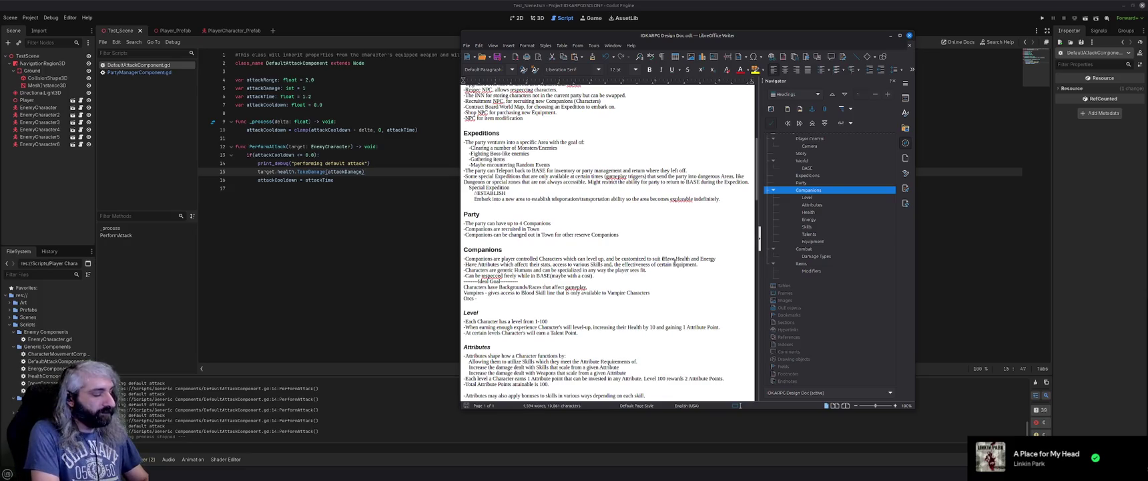
{"action": "type", "text": "'s needs and "}
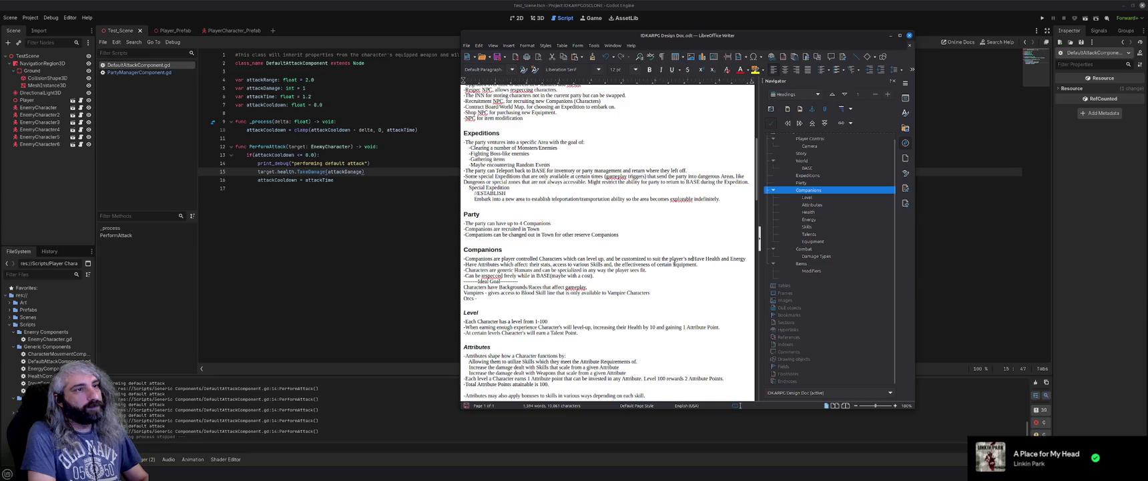
{"action": "type", "text": "party"}
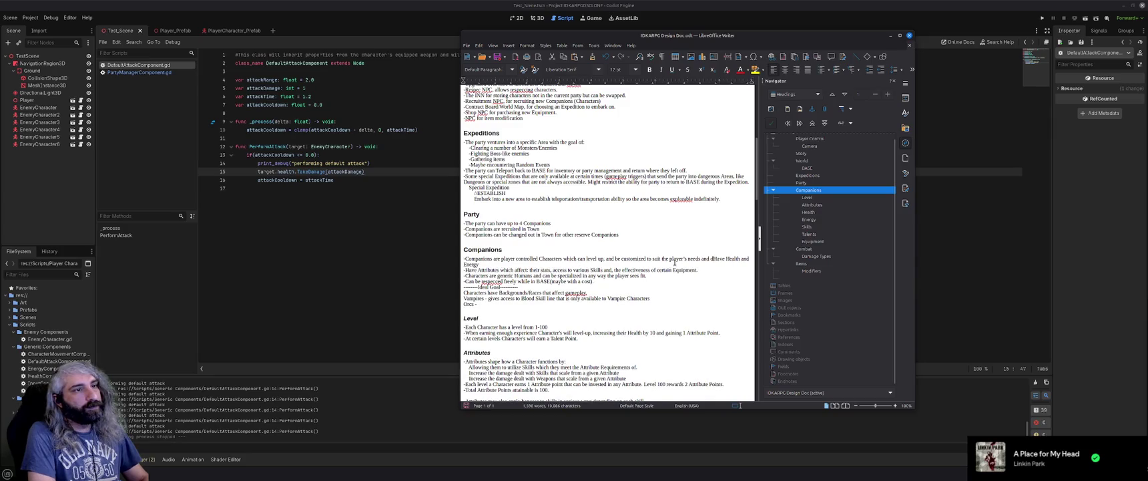
{"action": "type", "text": " composition an"}
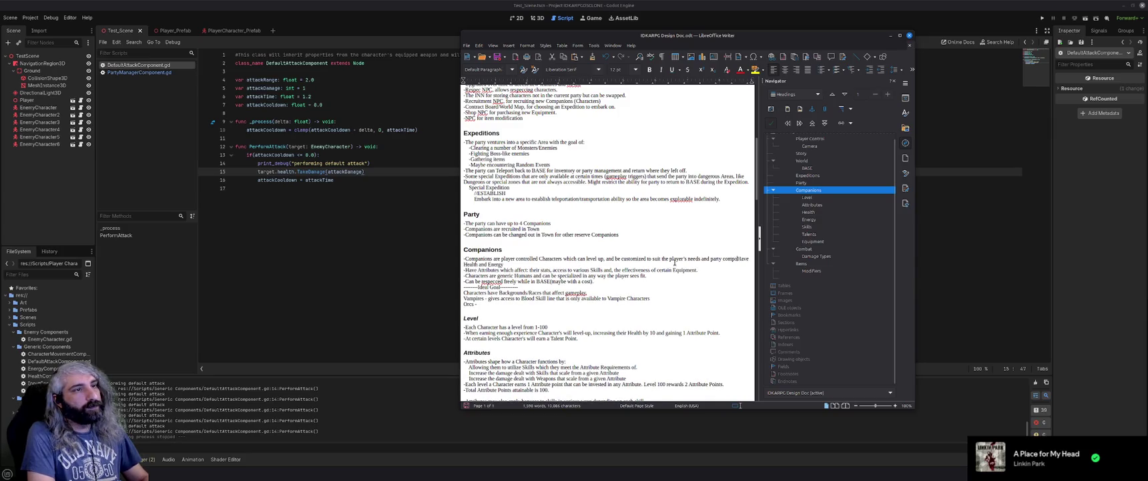
{"action": "type", "text": "sires"}
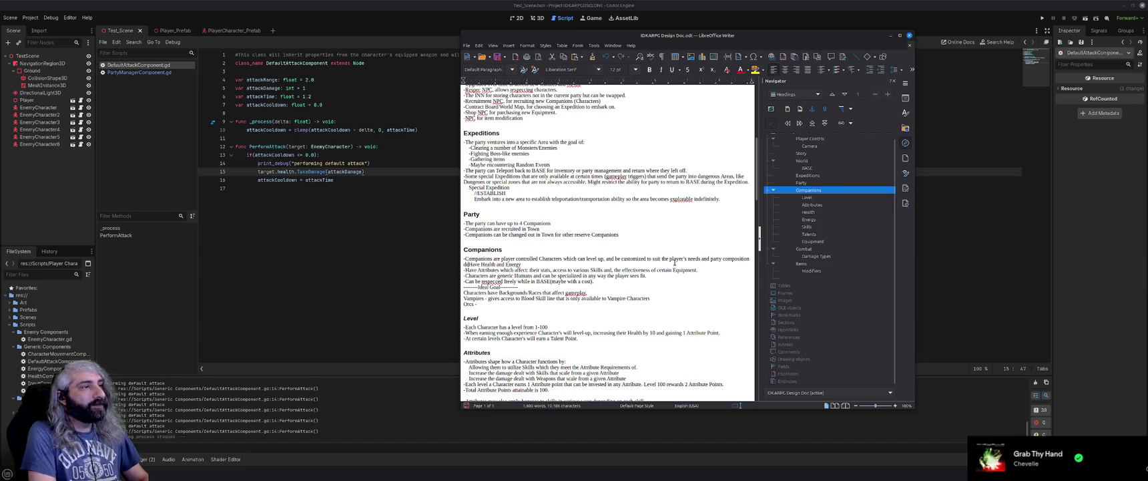
{"action": "type", "text": "ires"}
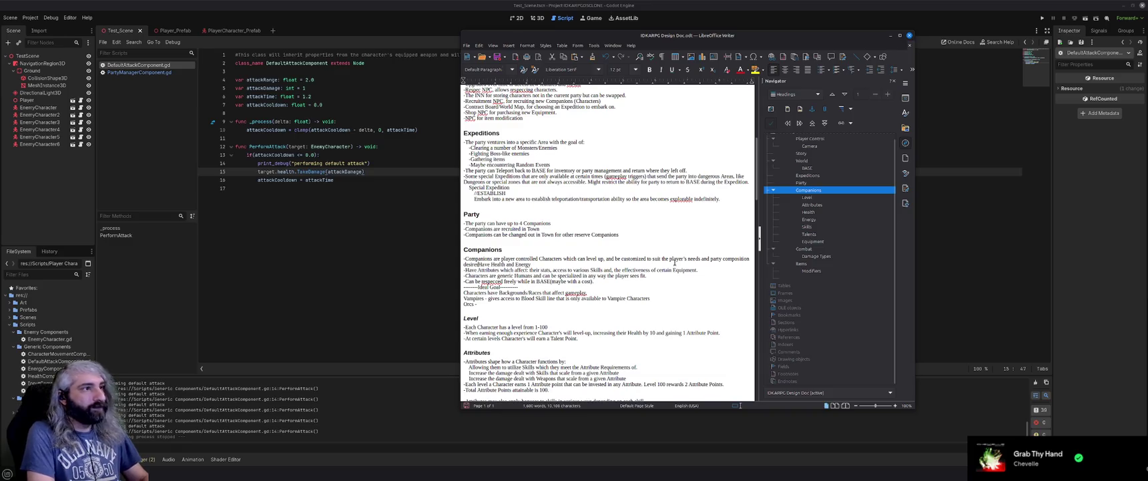
{"action": "key", "text": "Delete"}
{"action": "key", "text": "Delete"}
{"action": "key", "text": "Delete"}
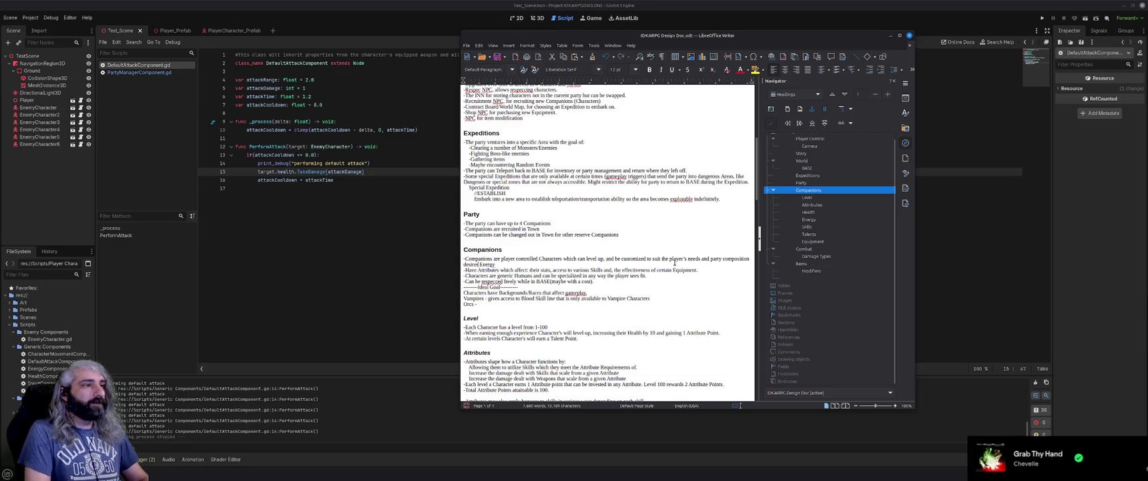
{"action": "key", "text": "Delete"}
{"action": "key", "text": "Delete"}
{"action": "key", "text": "Delete"}
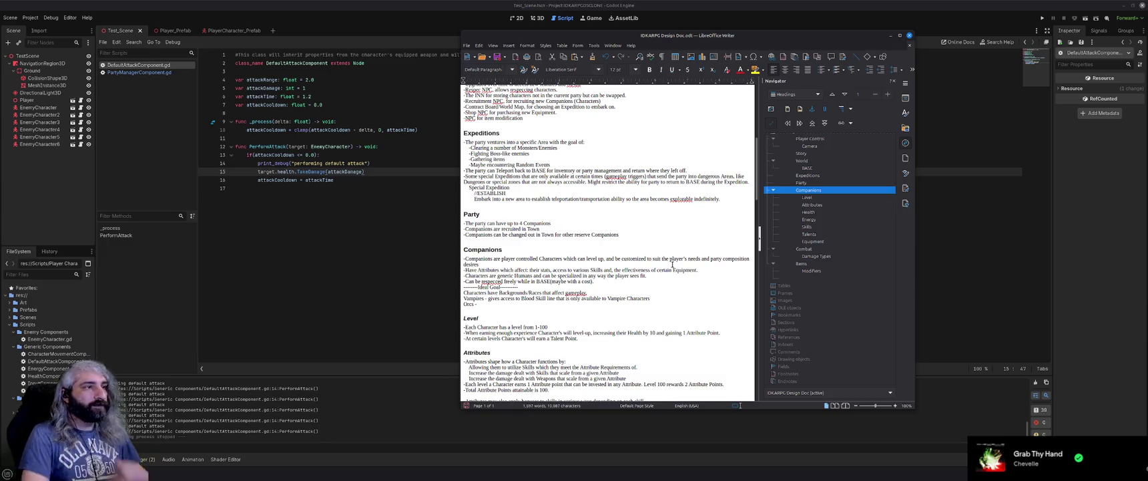
Add a bullet saying Companions have stats and equipment slots affecting how they function in combat
{"action": "key", "text": "Return"}
{"action": "type", "text": "-Comp"}
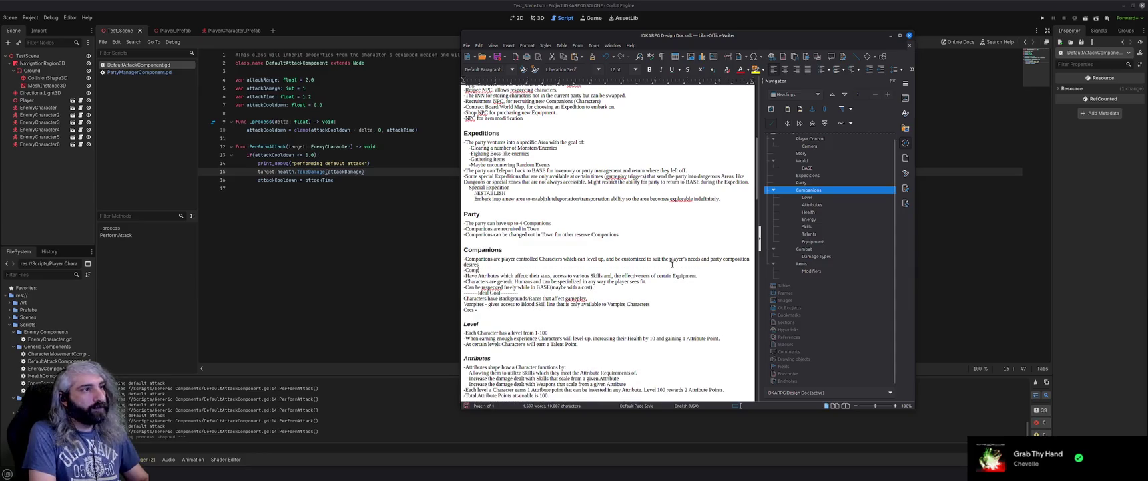
{"action": "type", "text": "anions have v"}
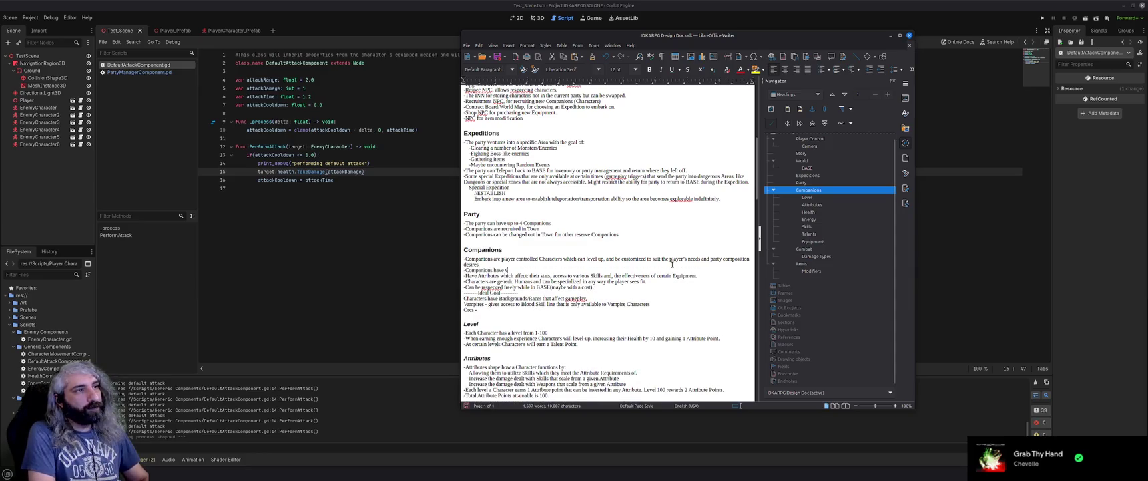
{"action": "type", "text": "arious stats and"}
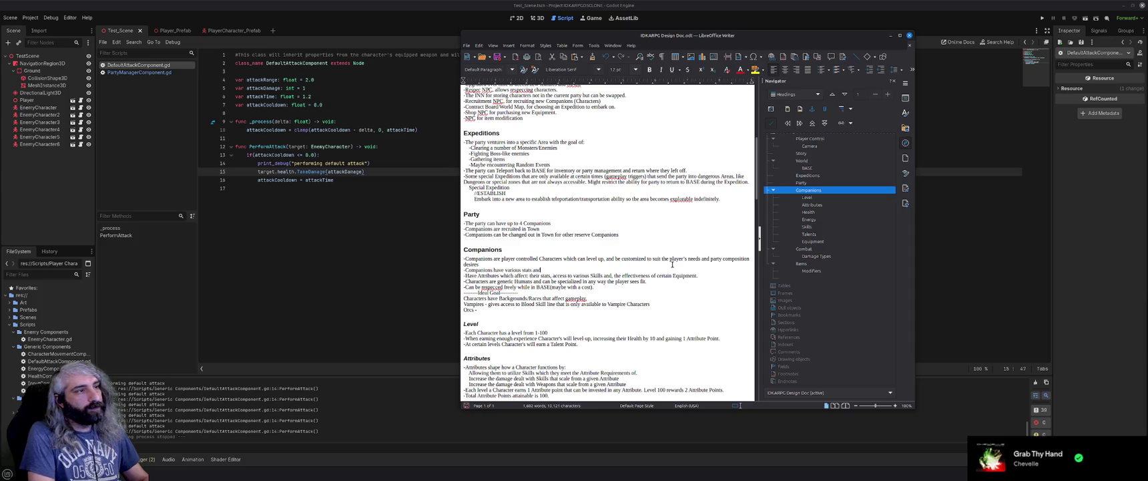
{"action": "type", "text": "equipment"}
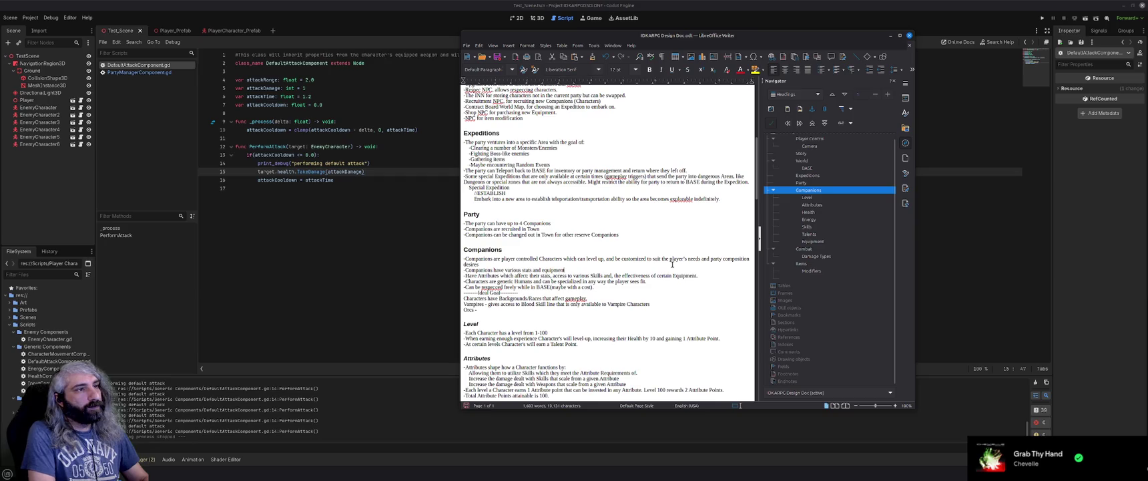
{"action": "type", "text": " slots which effect"}
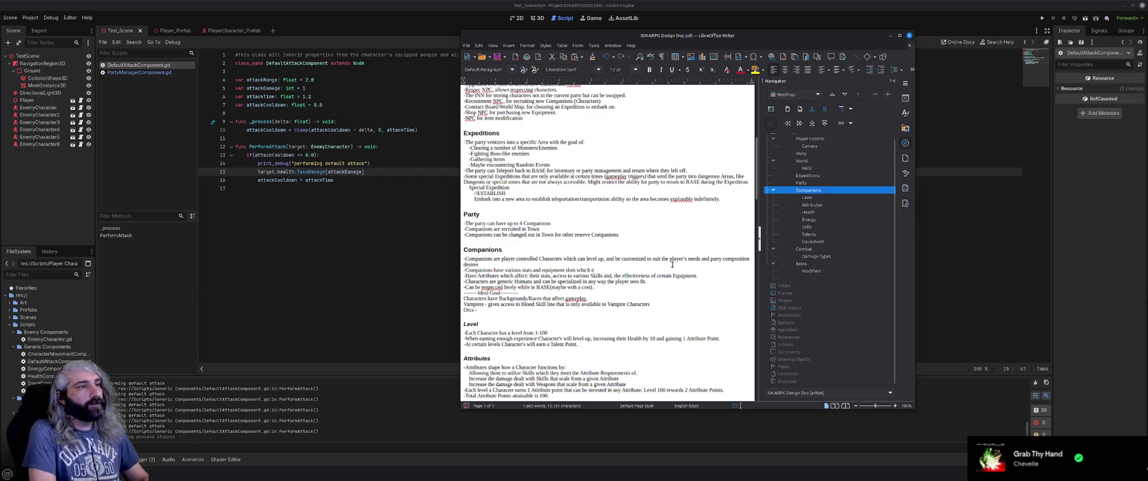
{"action": "type", "text": " how th"}
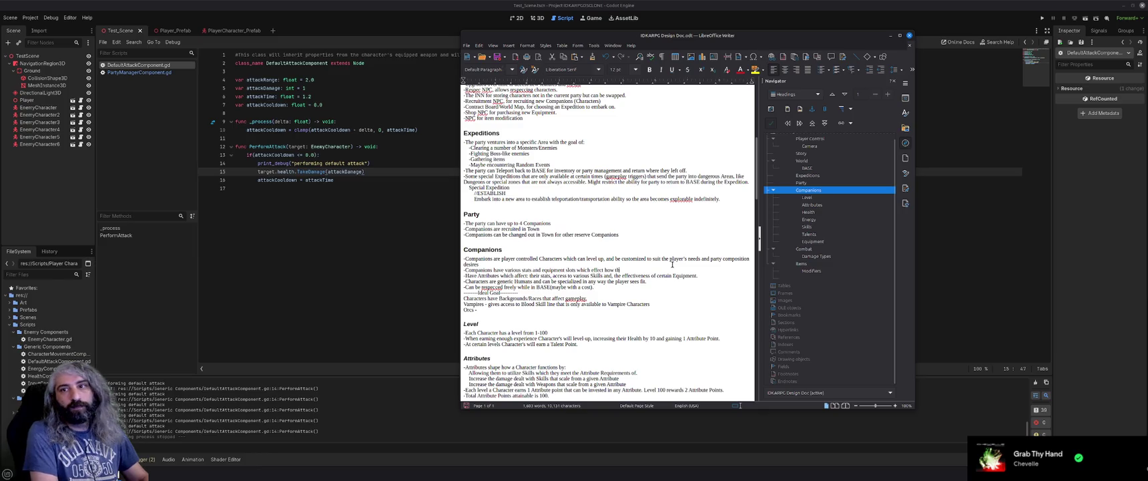
{"action": "type", "text": "ey function"}
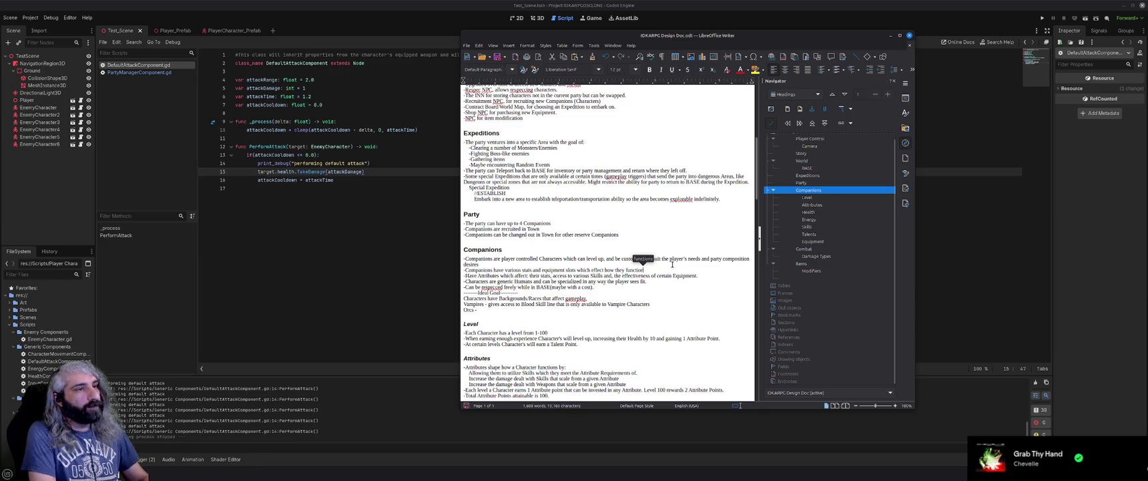
{"action": "type", "text": " and t"}
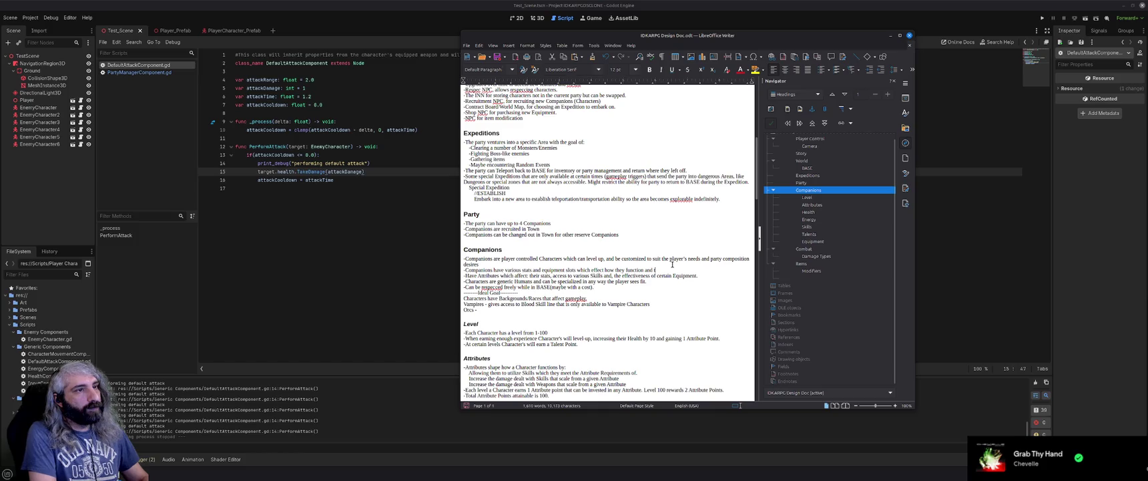
{"action": "type", "text": "heir combat roles"}
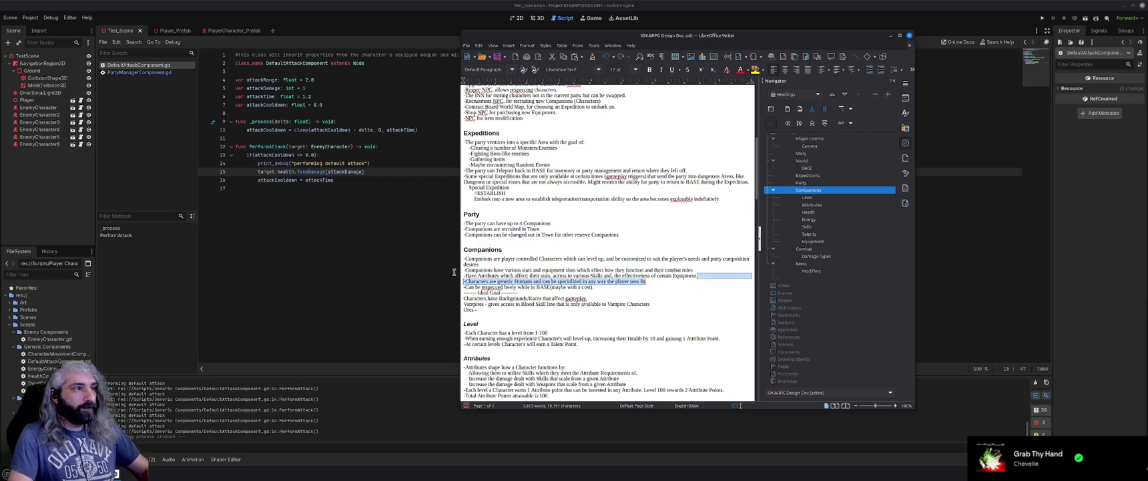
Delete the Have Attributes line and the respec line from the Companions section
{"action": "left_click_drag", "start_coordinate": [463, 270], "coordinate": [463, 275]}
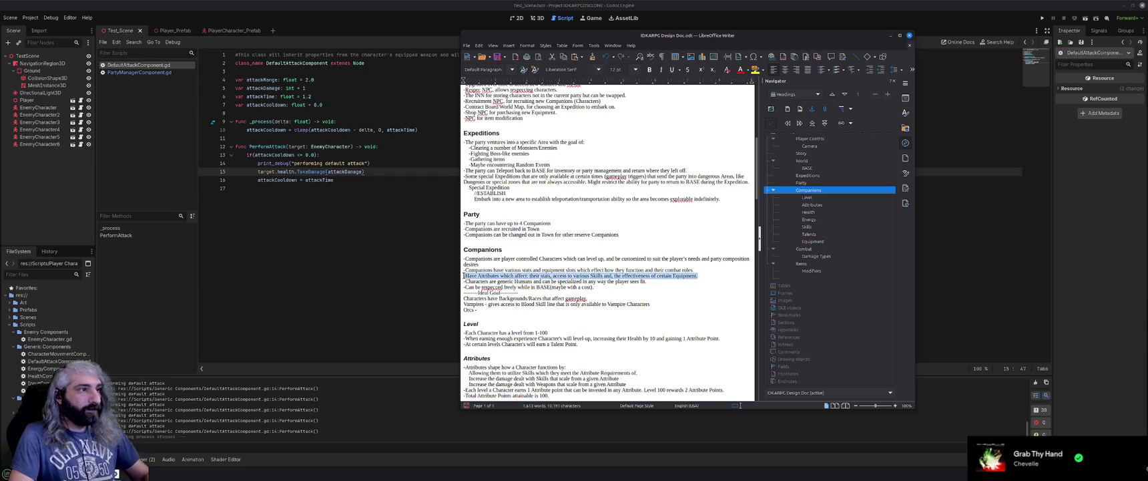
{"action": "key", "text": "Delete"}
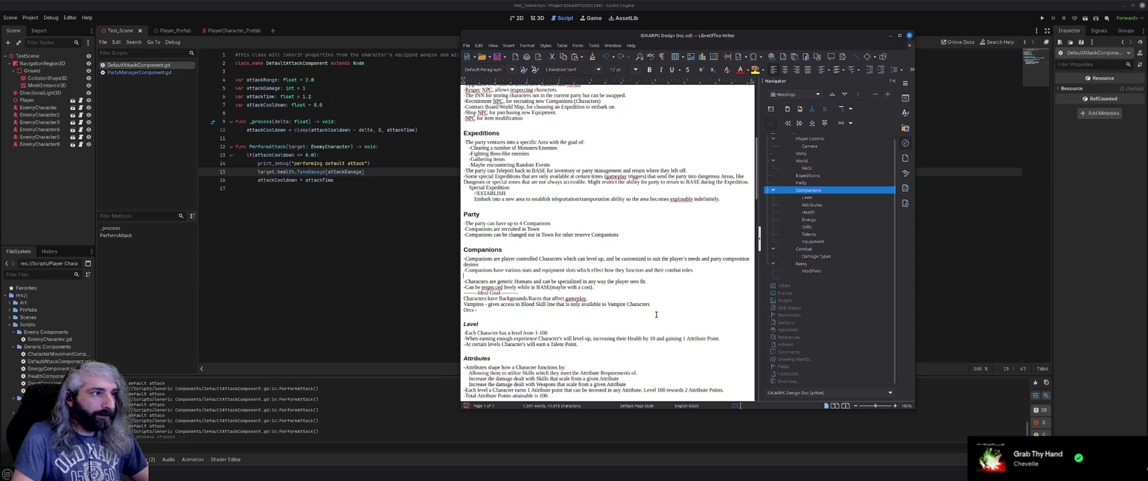
{"action": "key", "text": "Delete"}
{"action": "left_click_drag", "start_coordinate": [594, 281], "coordinate": [465, 277]}
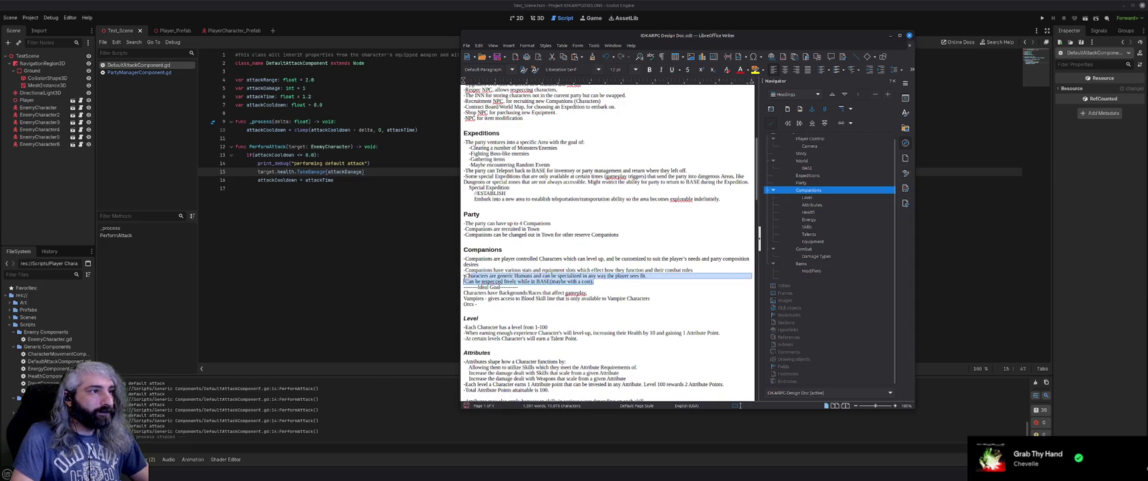
{"action": "left_click", "coordinate": [462, 281], "text": "shift"}
{"action": "key", "text": "Delete"}
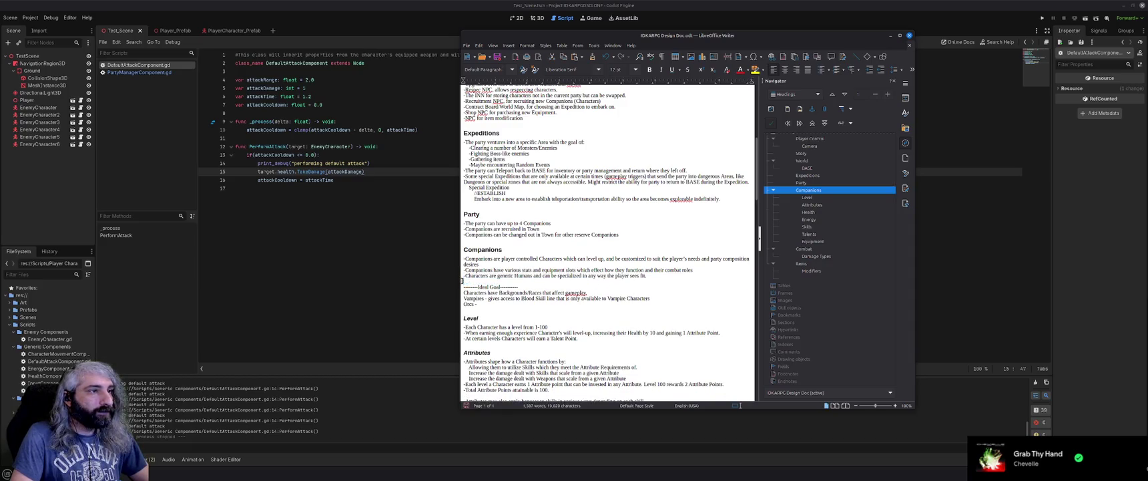
{"action": "key", "text": "Delete"}
Reword the generic Humans line to say Companions have randomly generated aesthetics
{"action": "left_click_drag", "start_coordinate": [649, 276], "coordinate": [467, 277]}
{"action": "type", "text": "Companions are generic Humans"}
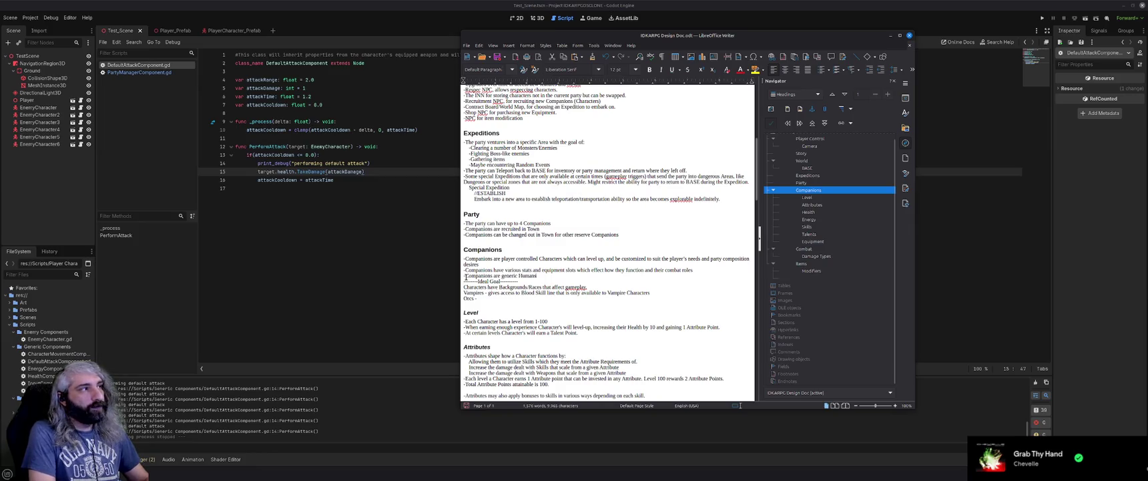
{"action": "type", "text": "randomly ge"}
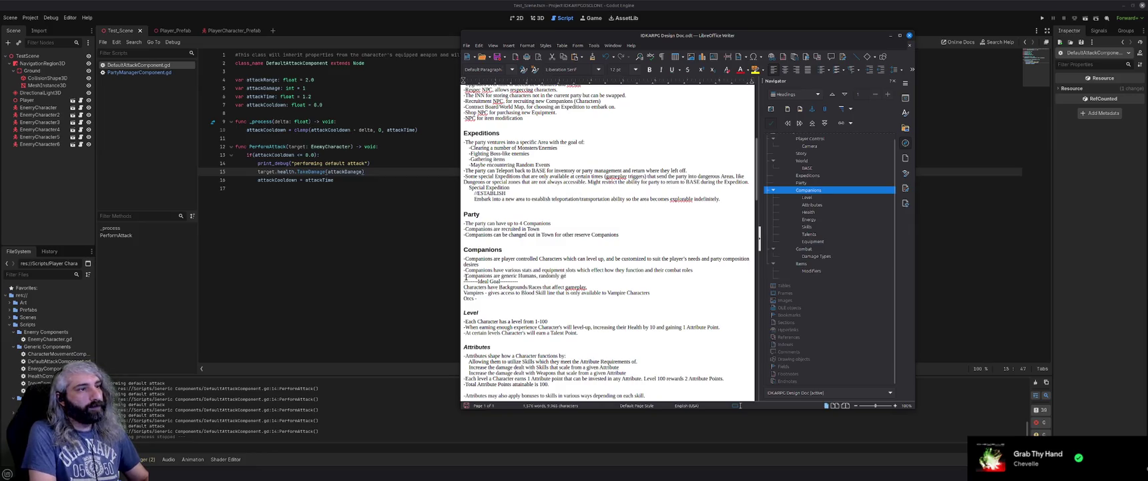
{"action": "key", "text": "BackSpace"}
{"action": "key", "text": "BackSpace"}
{"action": "key", "text": "BackSpace"}
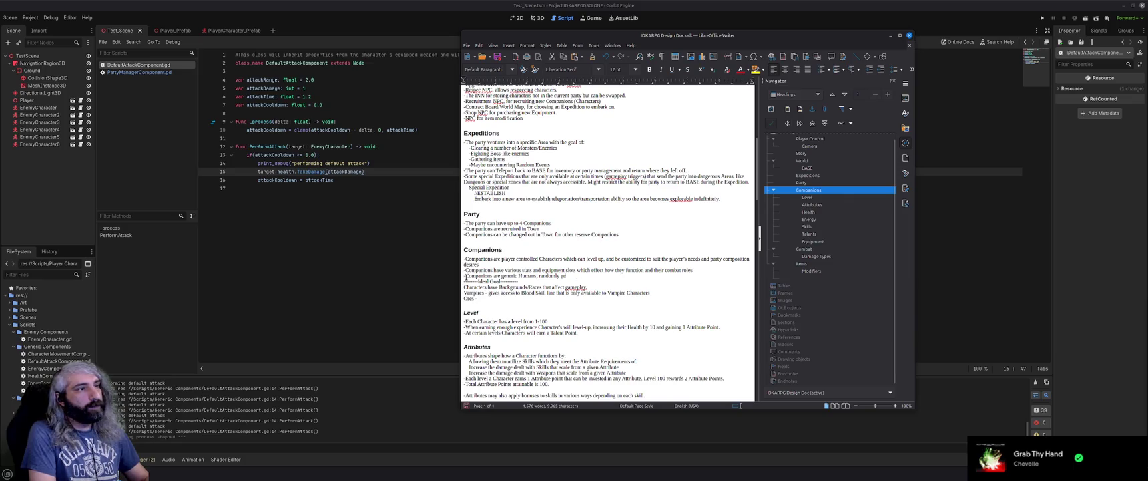
{"action": "type", "text": "wilth randomly generated (or"}
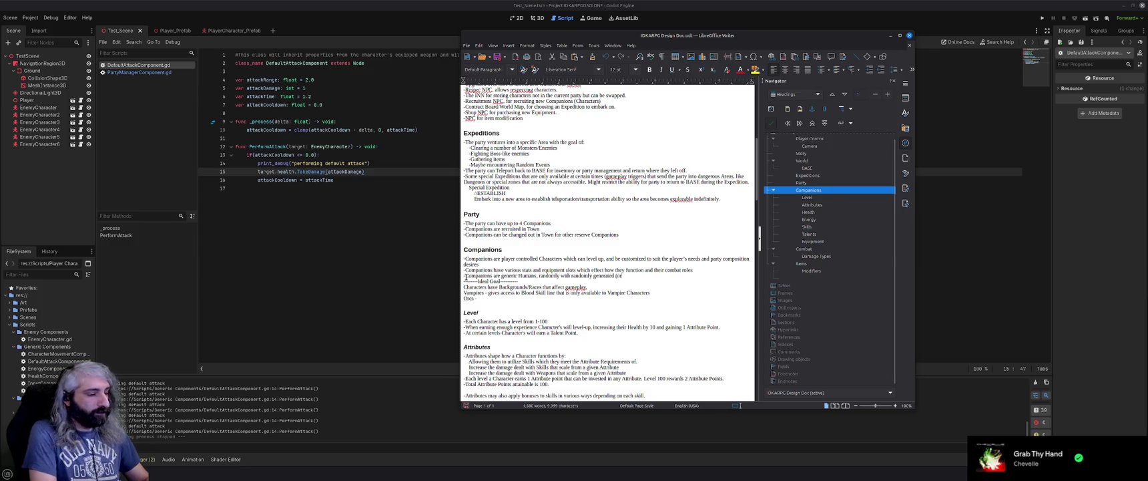
{"action": "type", "text": "ndcrafted)"}
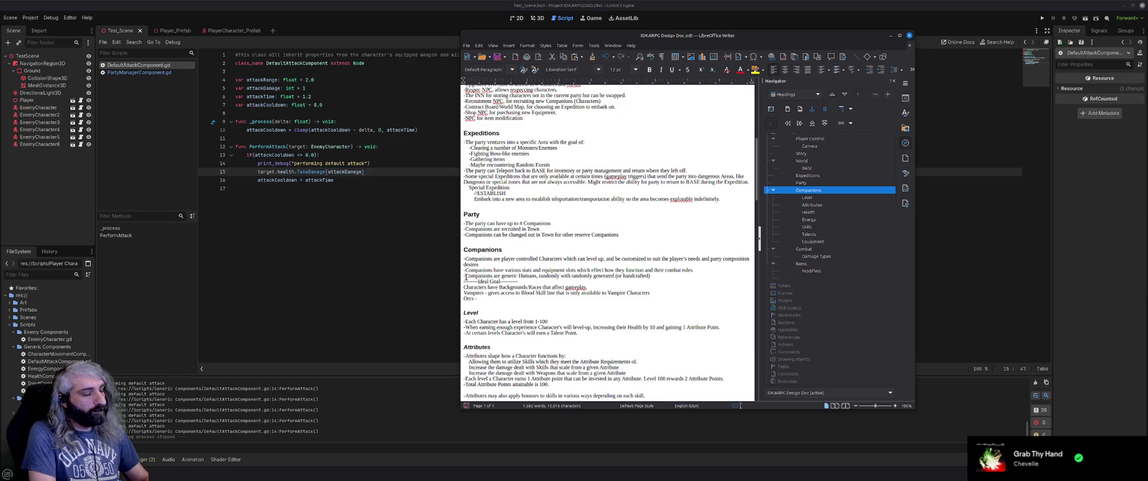
{"action": "type", "text": " aesthetics"}
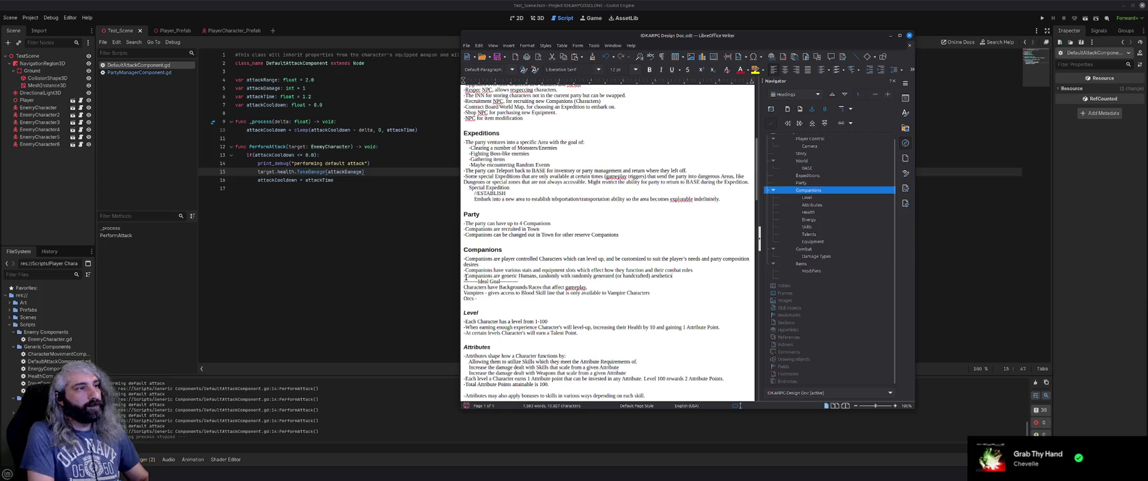
Add a bullet saying Companions can serve any role in the party
{"action": "key", "text": "Return"}
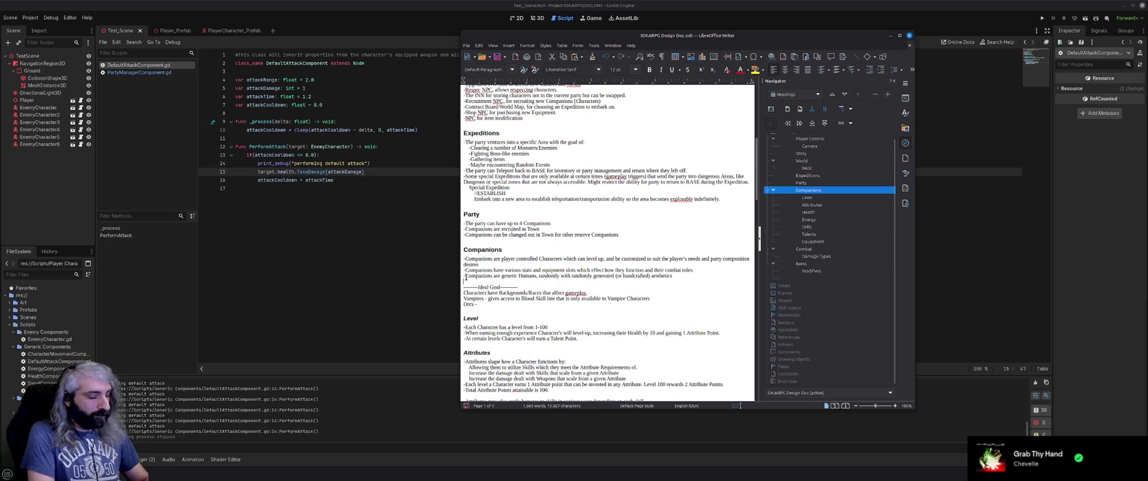
{"action": "type", "text": "-AllCompanions are capab"}
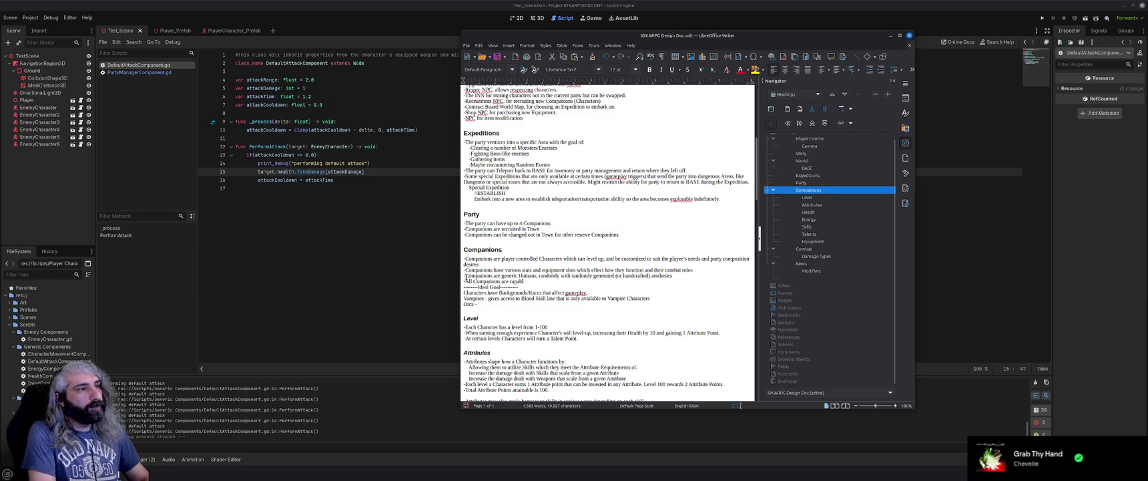
{"action": "type", "text": "rving"}
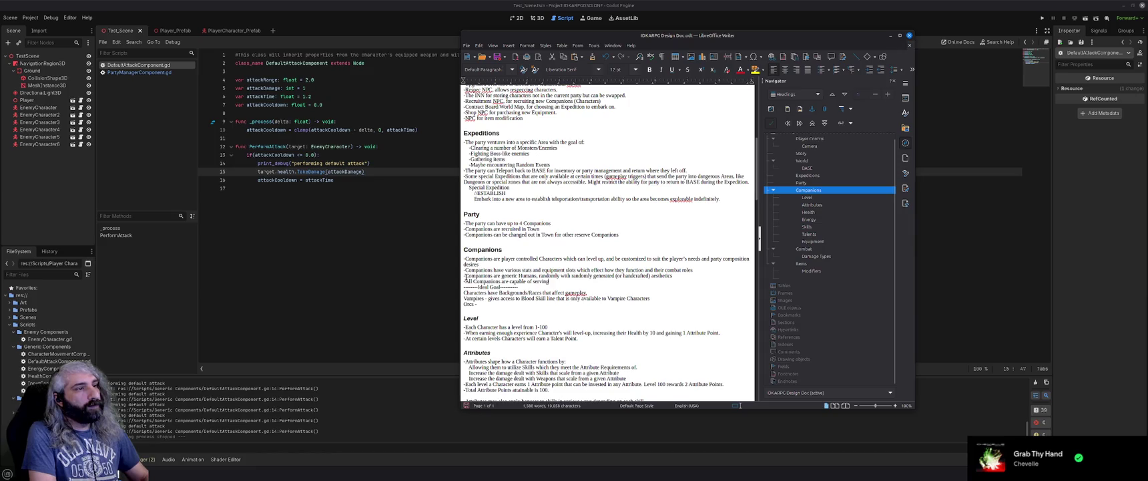
{"action": "type", "text": " anyle in the"}
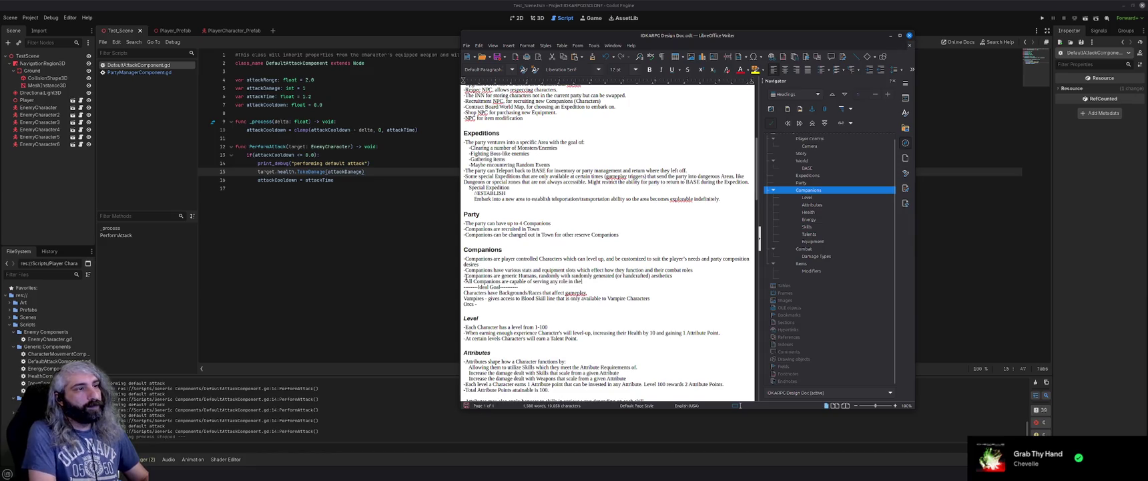
{"action": "type", "text": " partith playerer choice in their"}
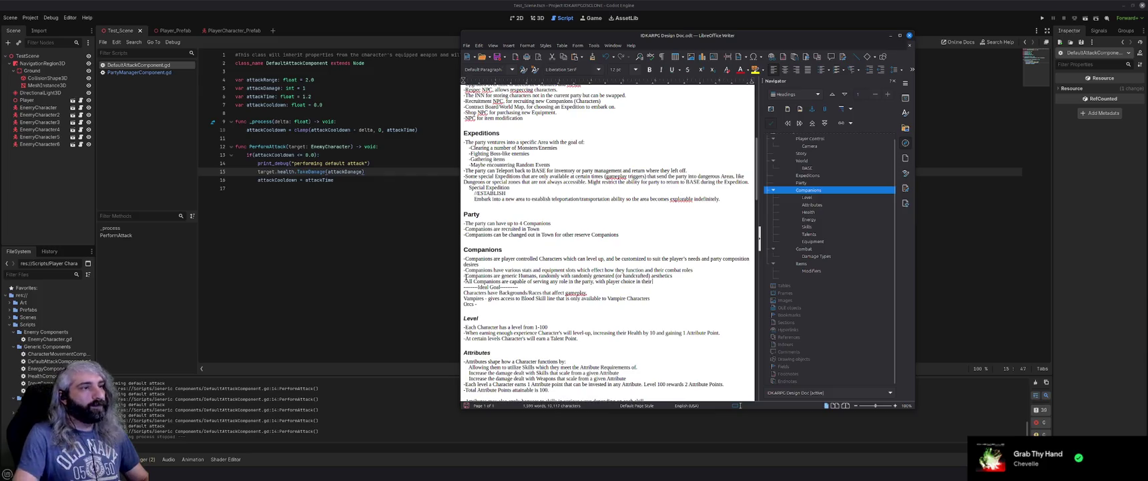
{"action": "scroll", "coordinate": [511, 280], "scroll_direction": "up", "scroll_amount": 2, "text": "ctrl"}
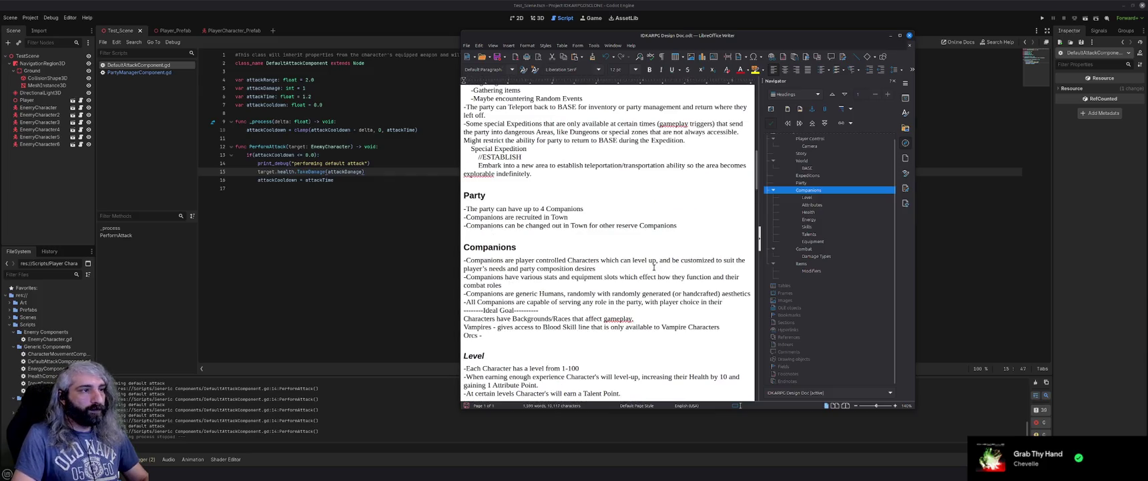
{"action": "left_click_drag", "start_coordinate": [914, 405], "coordinate": [1041, 405]}
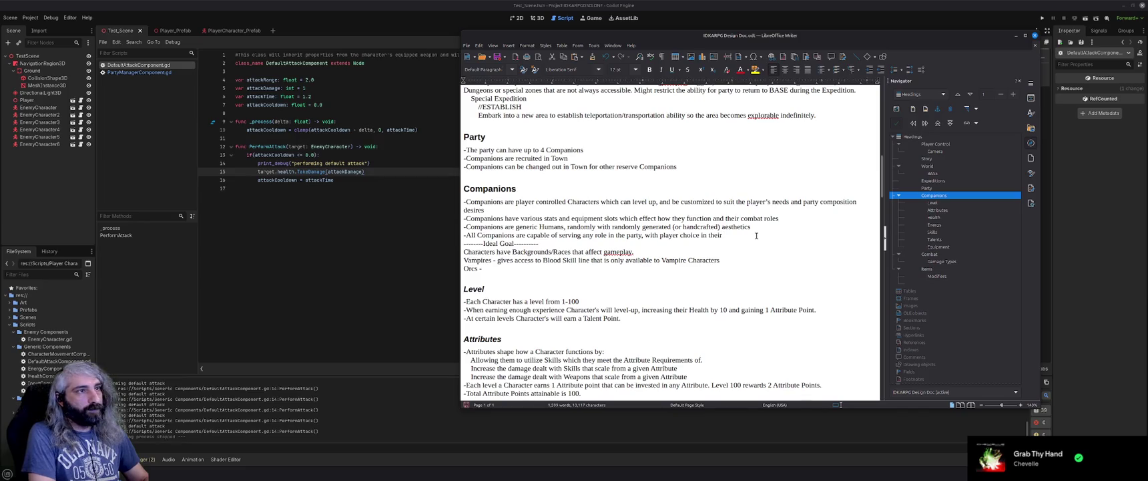
{"action": "key", "text": "BackSpace"}
{"action": "key", "text": "BackSpace"}
{"action": "key", "text": "BackSpace"}
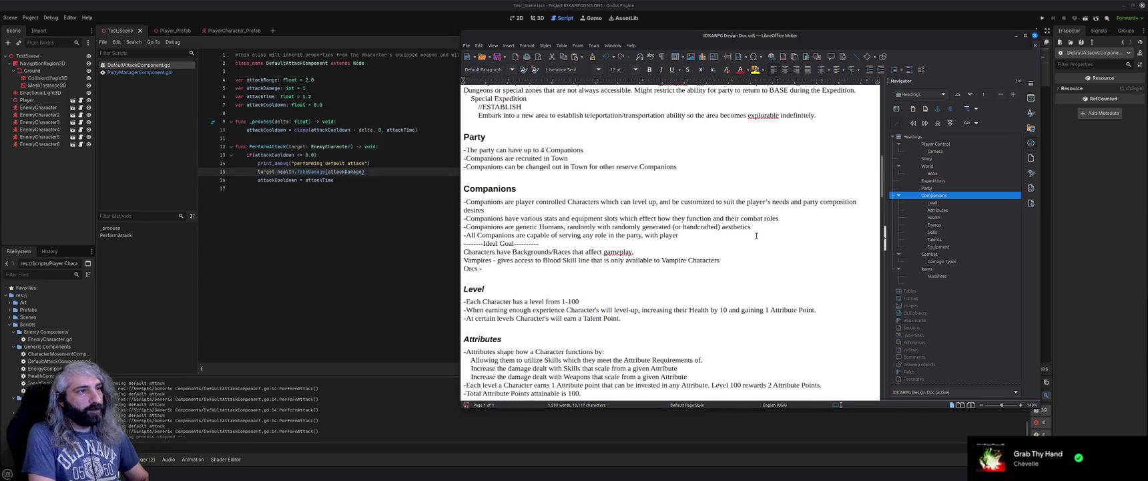
{"action": "key", "text": "BackSpace"}
{"action": "key", "text": "BackSpace"}
{"action": "key", "text": "BackSpace"}
{"action": "type", "text": "."}
{"action": "key", "text": "BackSpace"}
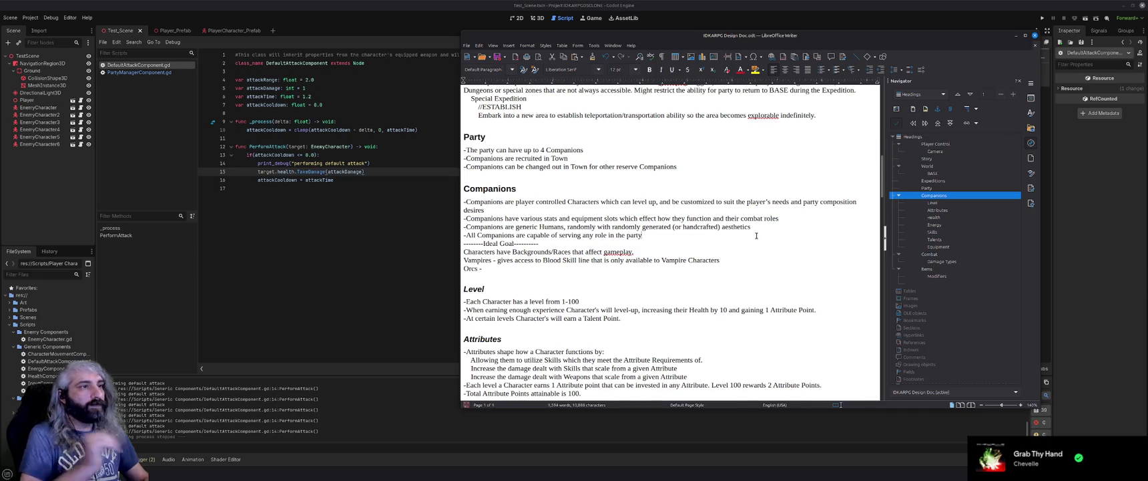
{"action": "left_click", "coordinate": [579, 301]}
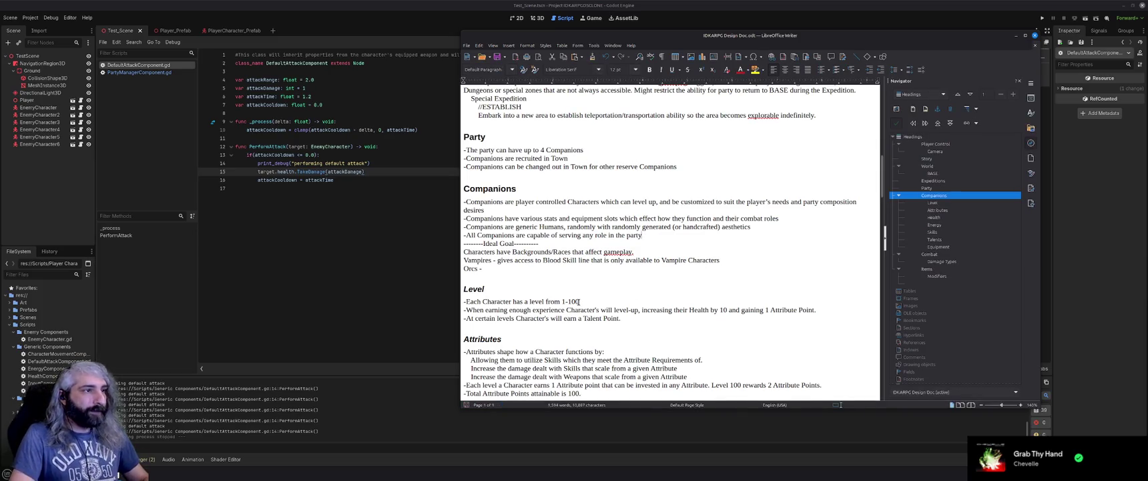
Replace Character with Companion in the Level lines and add a comma after experience
{"action": "double_click", "coordinate": [502, 302]}
{"action": "type", "text": "COmp"}
{"action": "key", "text": "BackSpace"}
{"action": "key", "text": "BackSpace"}
{"action": "key", "text": "BackSpace"}
{"action": "type", "text": "ompanion"}
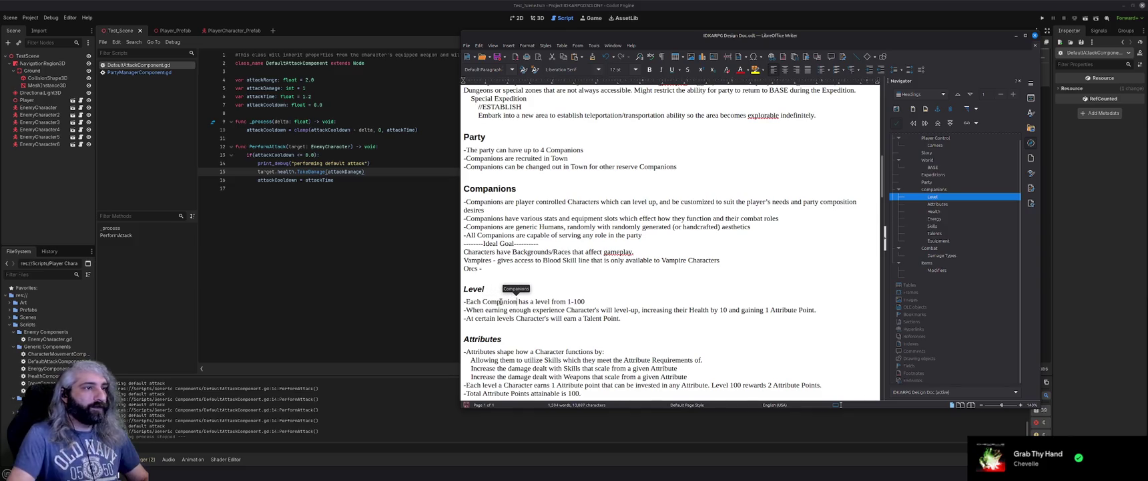
{"action": "key", "text": "ctrl+shift+Left"}
{"action": "key", "text": "ctrl+c"}
{"action": "double_click", "coordinate": [593, 310]}
{"action": "key", "text": "ctrl+v"}
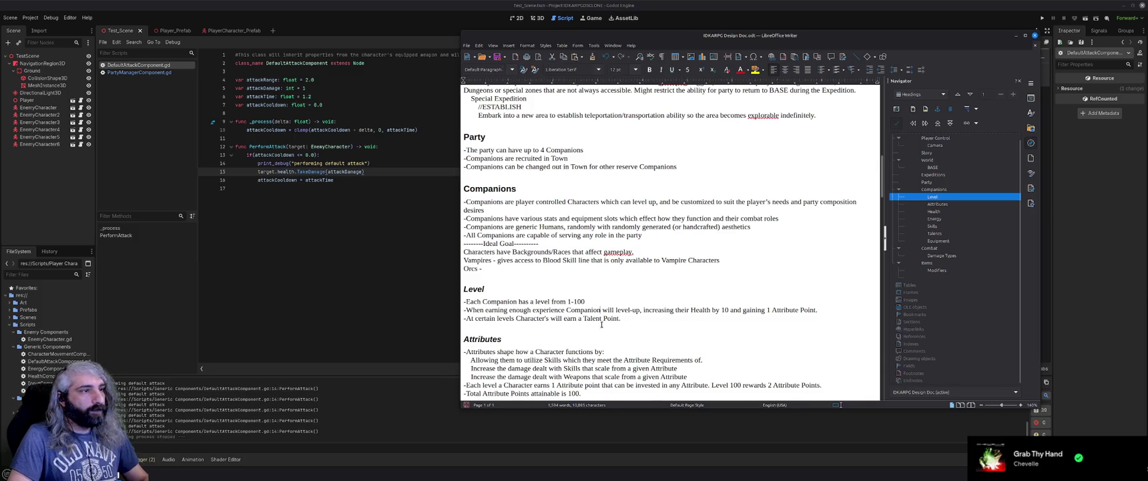
{"action": "left_click", "coordinate": [566, 310]}
{"action": "type", "text": ","}
{"action": "left_click", "coordinate": [604, 311]}
{"action": "type", "text": "s"}
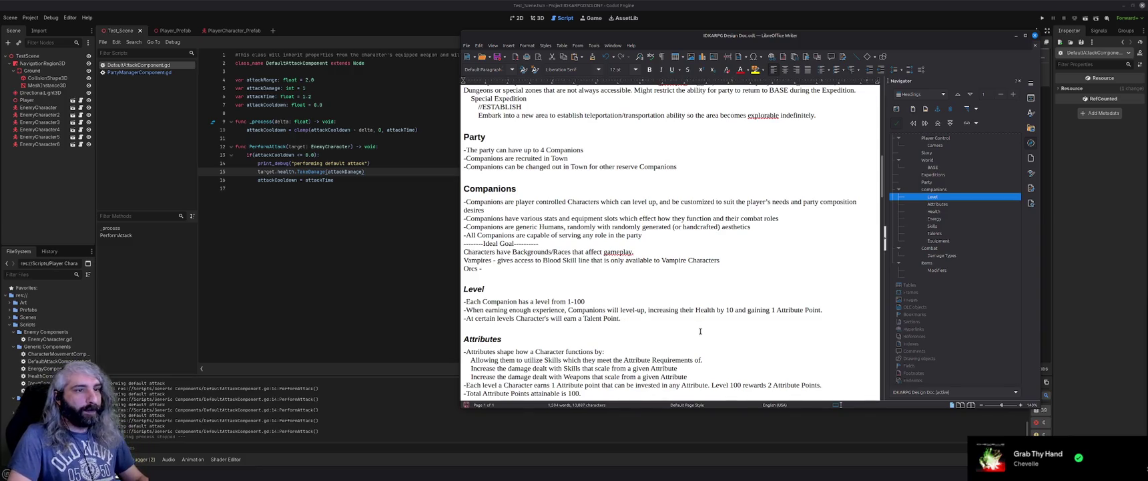
Remove the line about earning a Talent Point from the Level section
{"action": "double_click", "coordinate": [532, 318]}
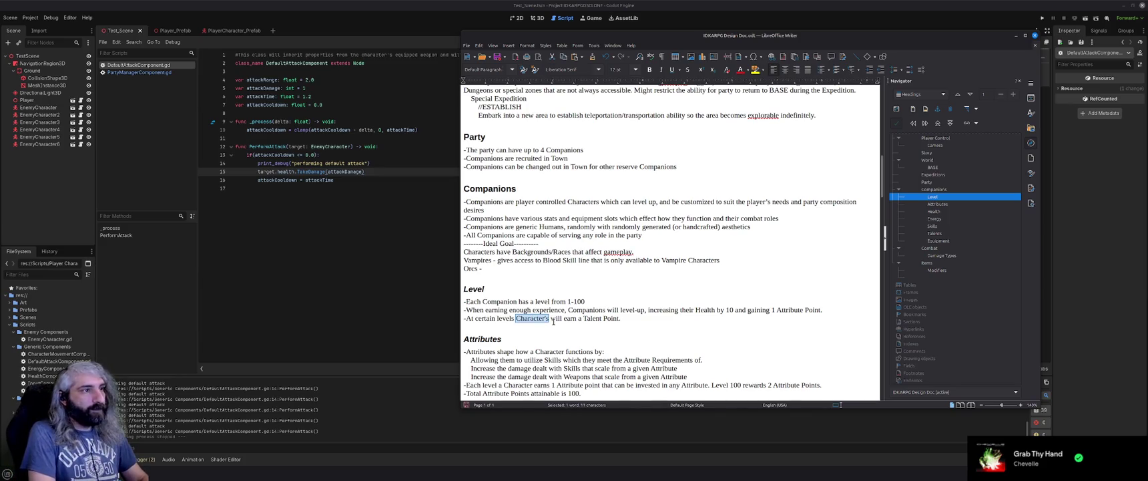
{"action": "type", "text": "Com"}
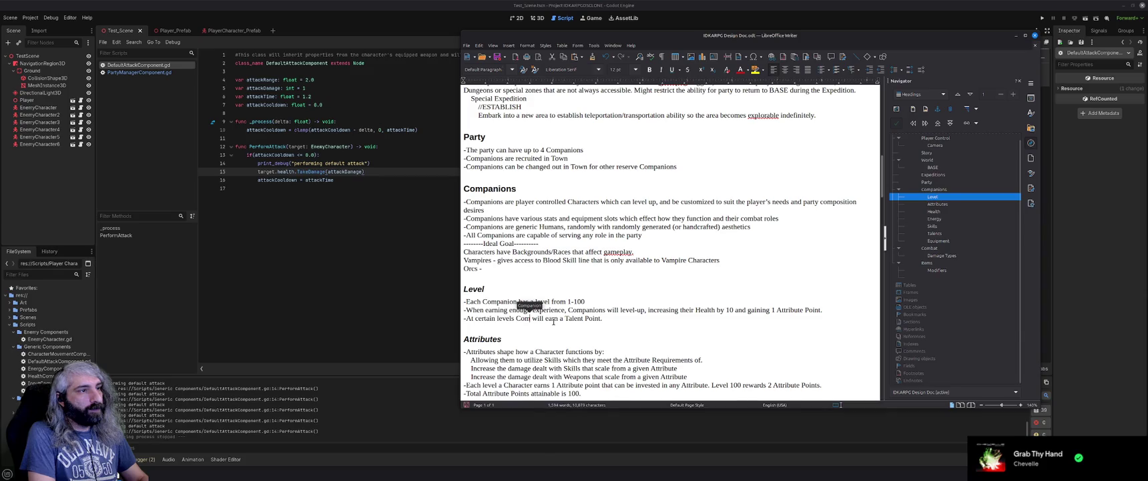
{"action": "triple_click", "coordinate": [554, 319]}
{"action": "key", "text": "BackSpace"}
{"action": "key", "text": "ctrl+z"}
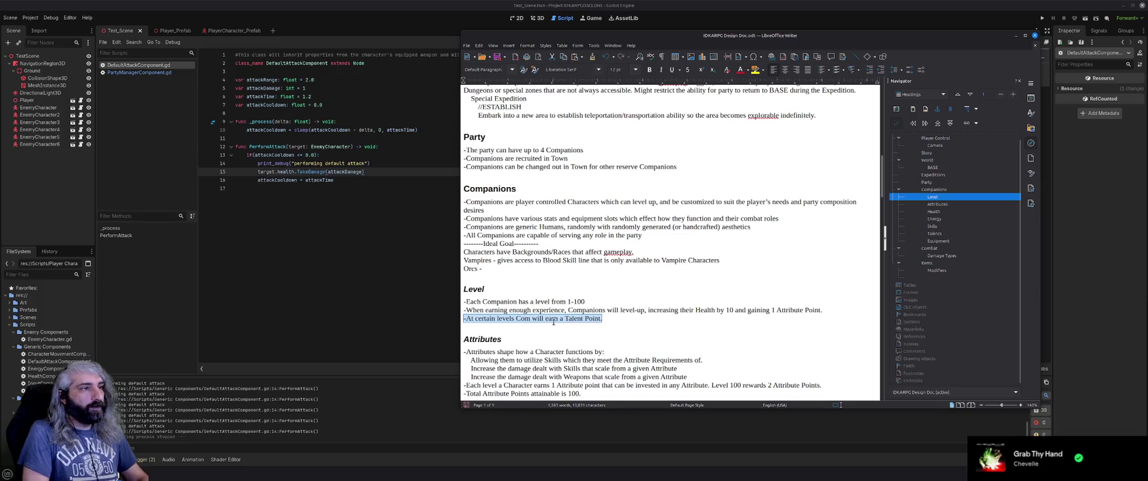
{"action": "key", "text": "End"}
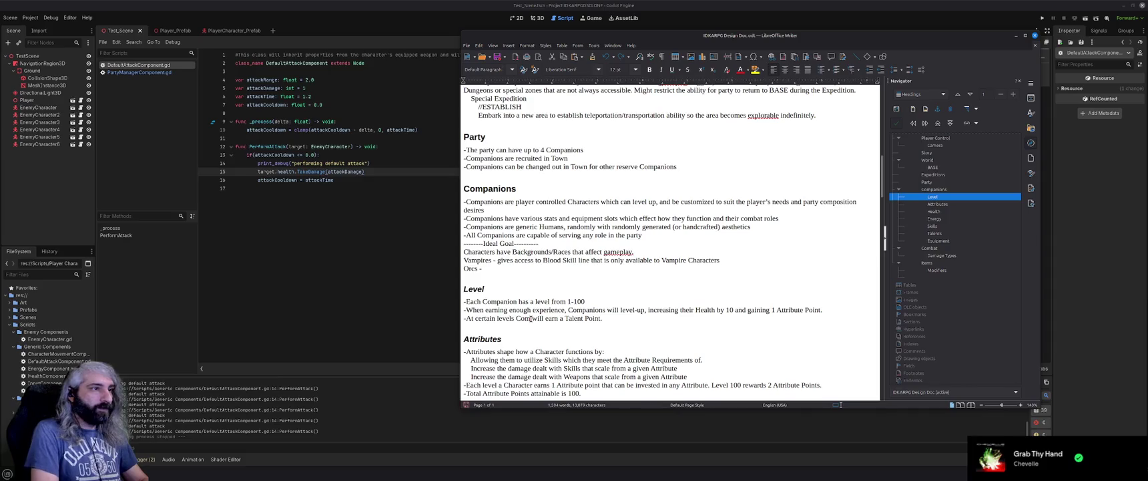
{"action": "key", "text": "shift+Home"}
{"action": "key", "text": "BackSpace"}
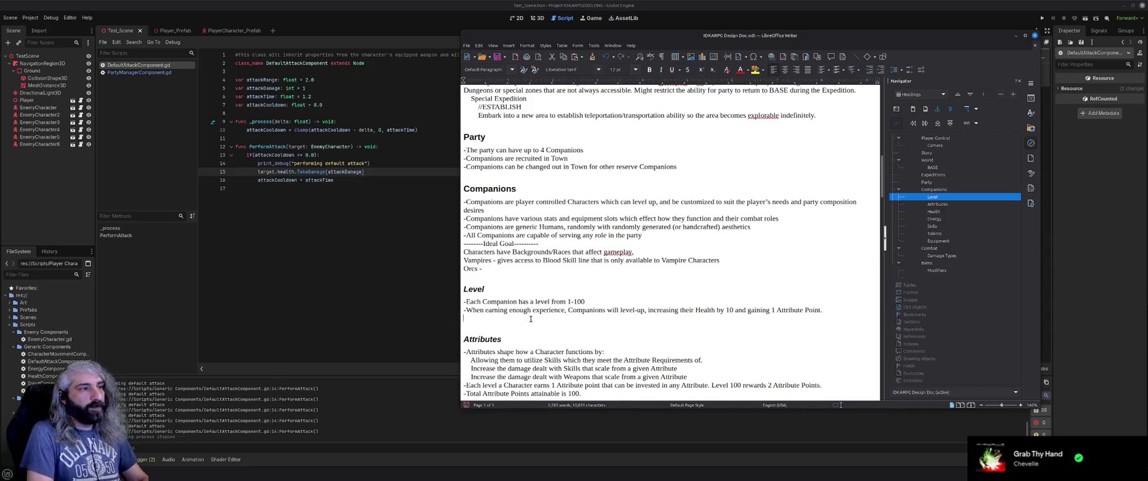
{"action": "key", "text": "BackSpace"}
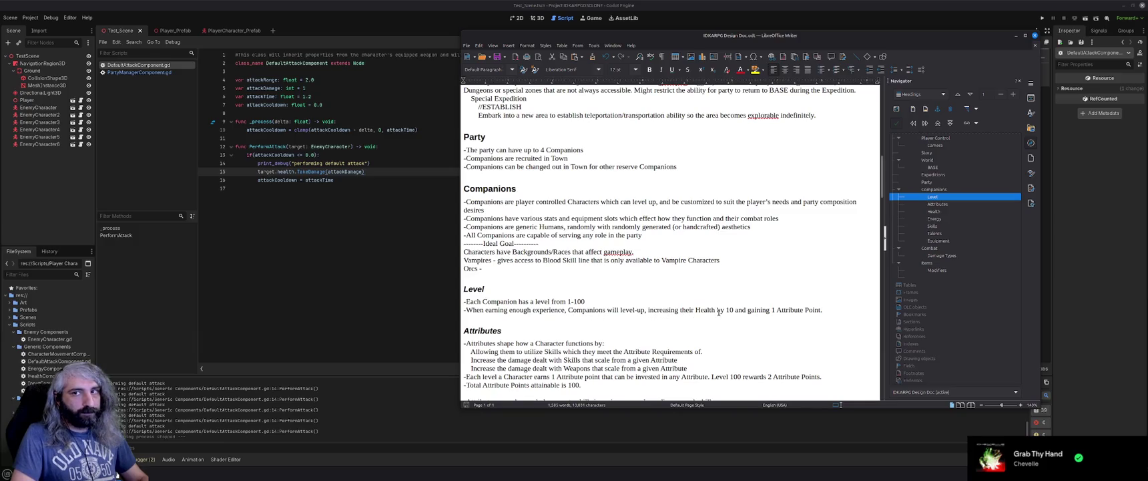
{"action": "scroll", "coordinate": [712, 326], "scroll_direction": "down", "scroll_amount": 2}
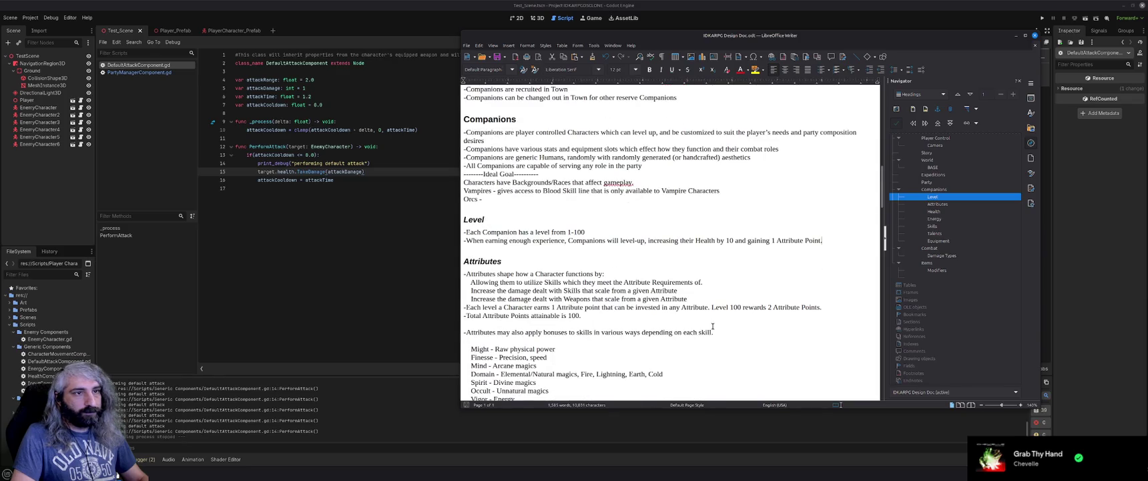
Change 'a level' to 'their own level' and delete the clause about increasing Health and Attribute Points
{"action": "scroll", "coordinate": [712, 326], "scroll_direction": "up", "scroll_amount": 1}
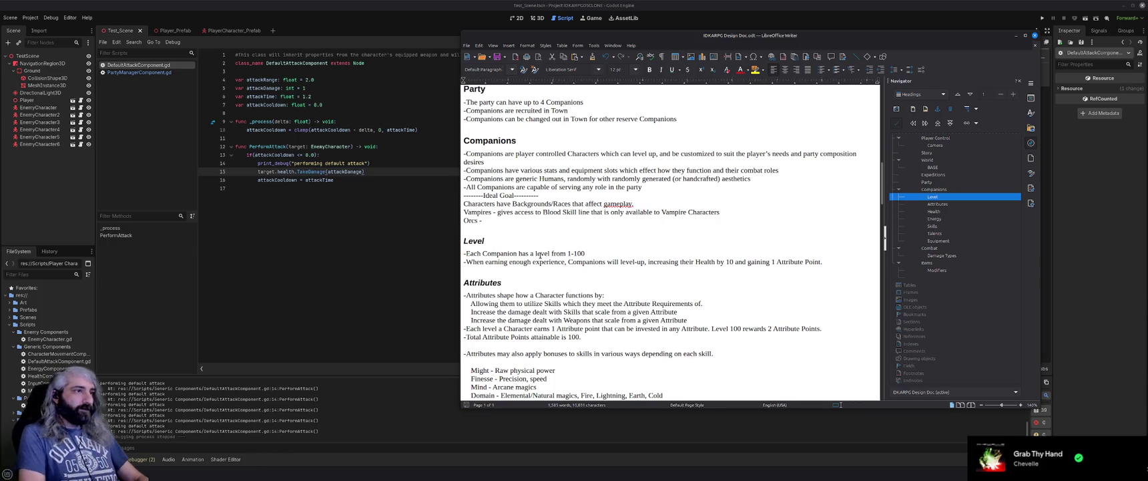
{"action": "key", "text": "BackSpace"}
{"action": "type", "text": "their own"}
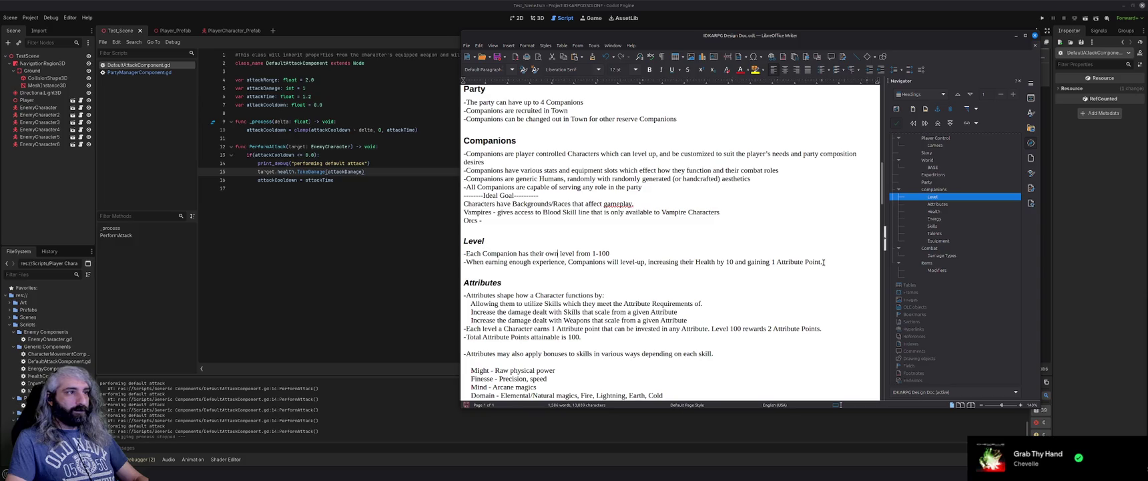
{"action": "left_click_drag", "start_coordinate": [823, 262], "coordinate": [647, 262]}
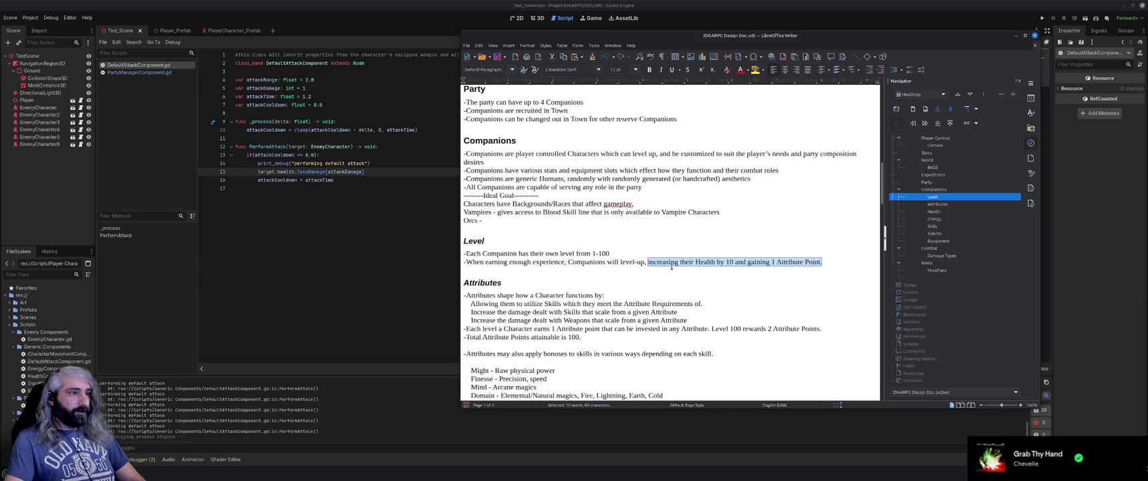
{"action": "key", "text": "Delete"}
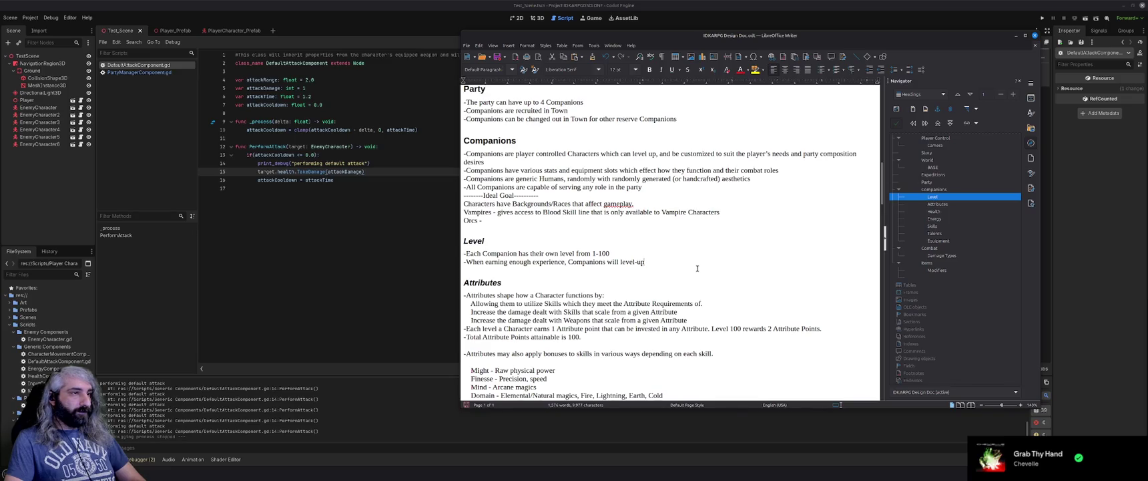
{"action": "scroll", "coordinate": [697, 268], "scroll_direction": "down", "scroll_amount": 1}
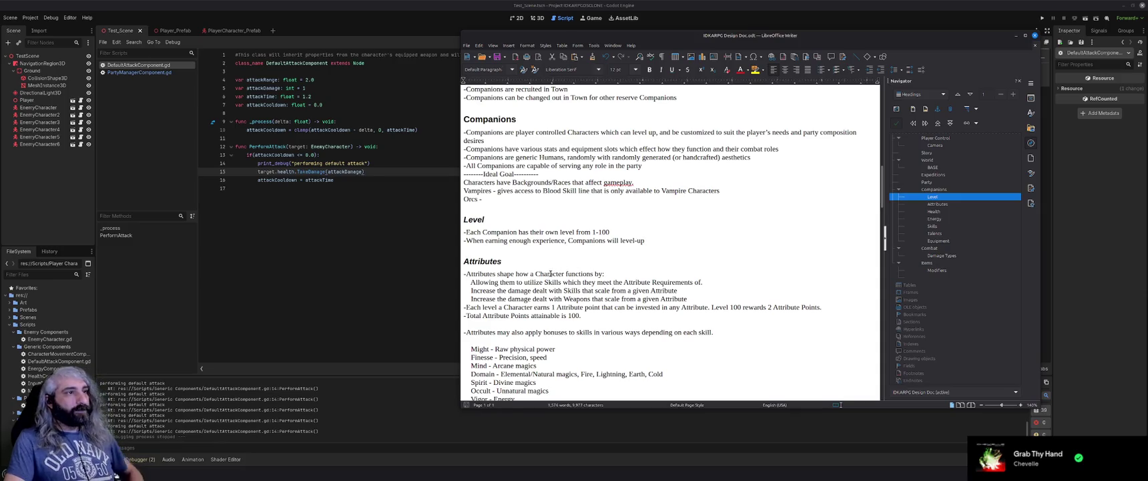
{"action": "key", "text": "ctrl+f"}
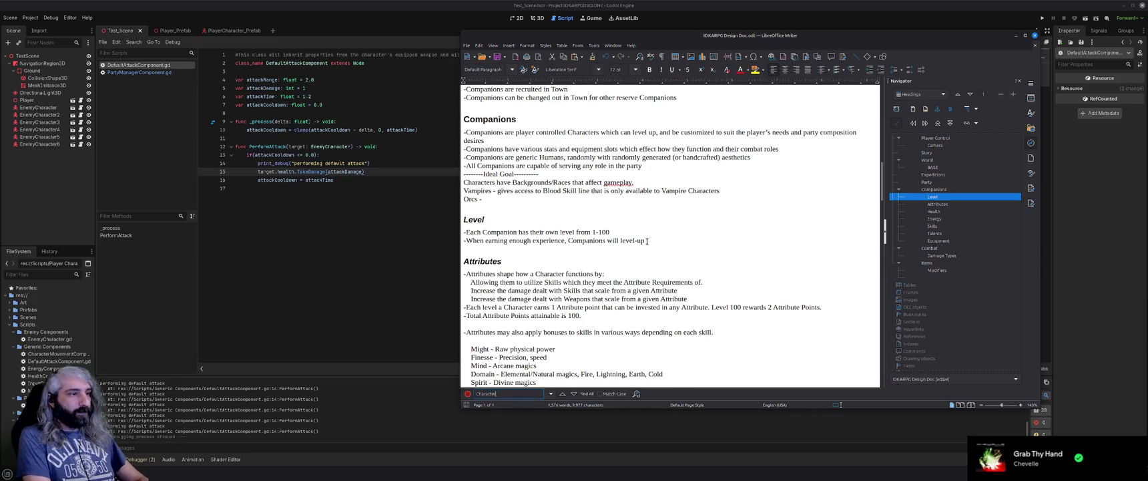
Highlight all 41 'Character' matches with Find All and scroll down through them
{"action": "left_click", "coordinate": [587, 394]}
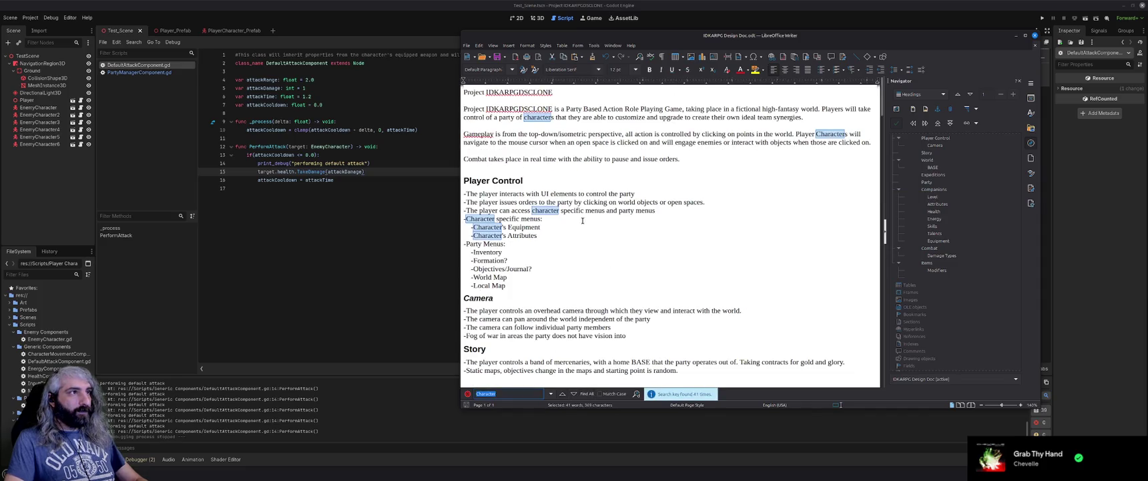
{"action": "scroll", "coordinate": [582, 215], "scroll_direction": "down", "scroll_amount": 1}
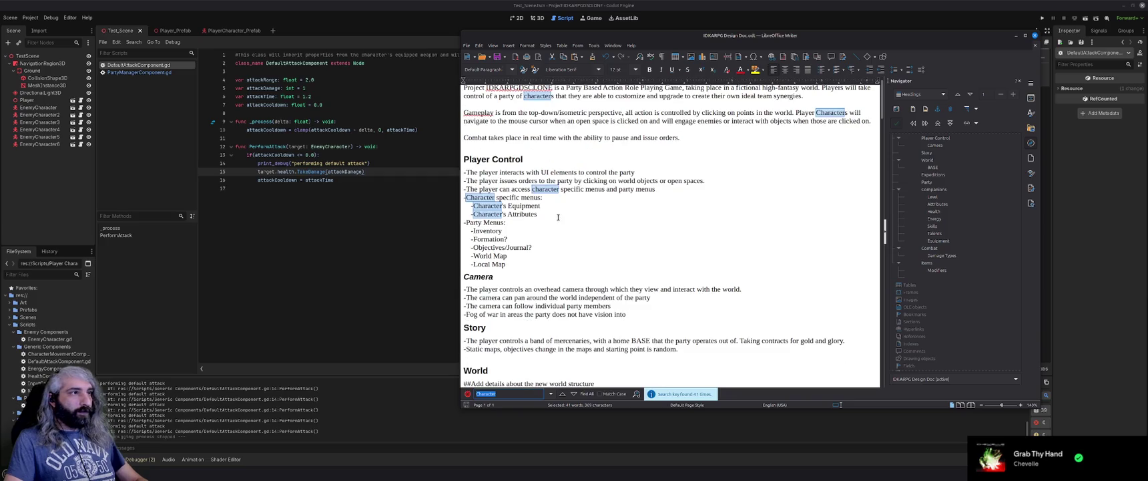
{"action": "scroll", "coordinate": [558, 216], "scroll_direction": "down", "scroll_amount": 5}
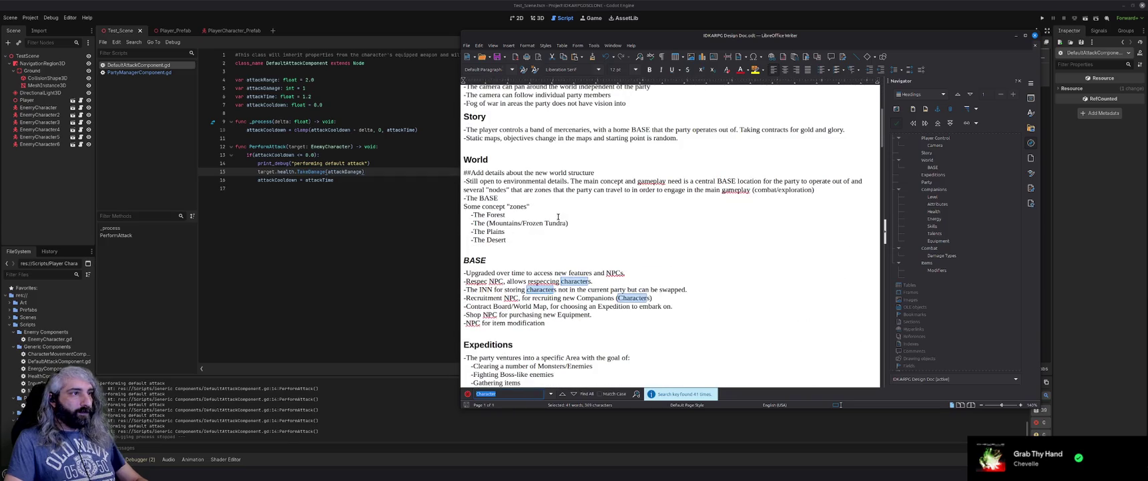
{"action": "scroll", "coordinate": [558, 216], "scroll_direction": "down", "scroll_amount": 6}
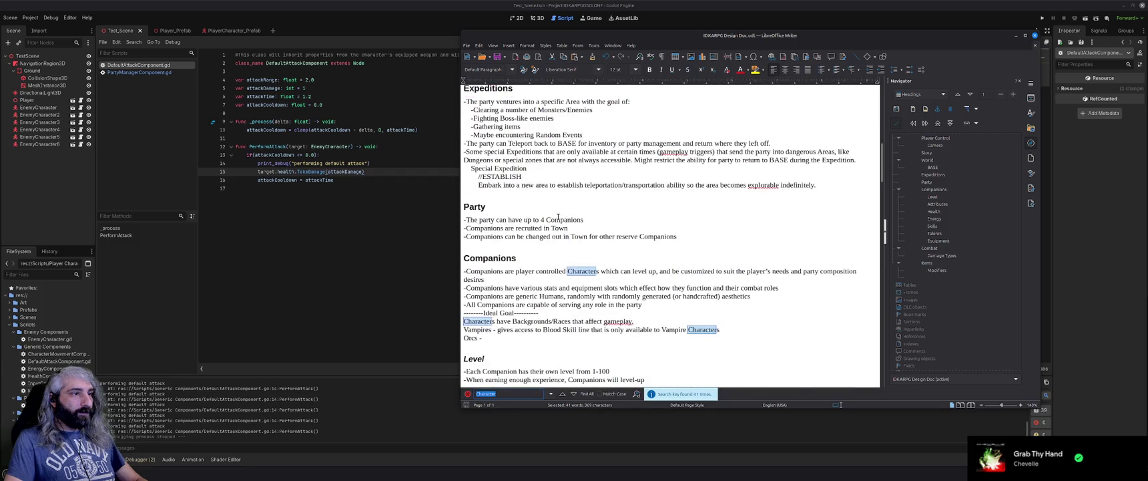
{"action": "scroll", "coordinate": [558, 217], "scroll_direction": "down", "scroll_amount": 1}
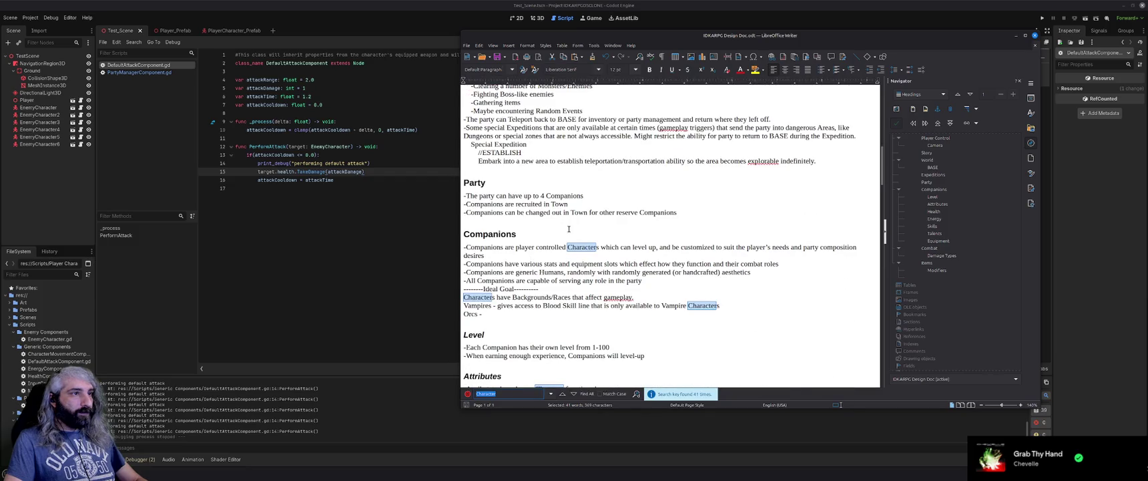
{"action": "scroll", "coordinate": [565, 249], "scroll_direction": "down", "scroll_amount": 4}
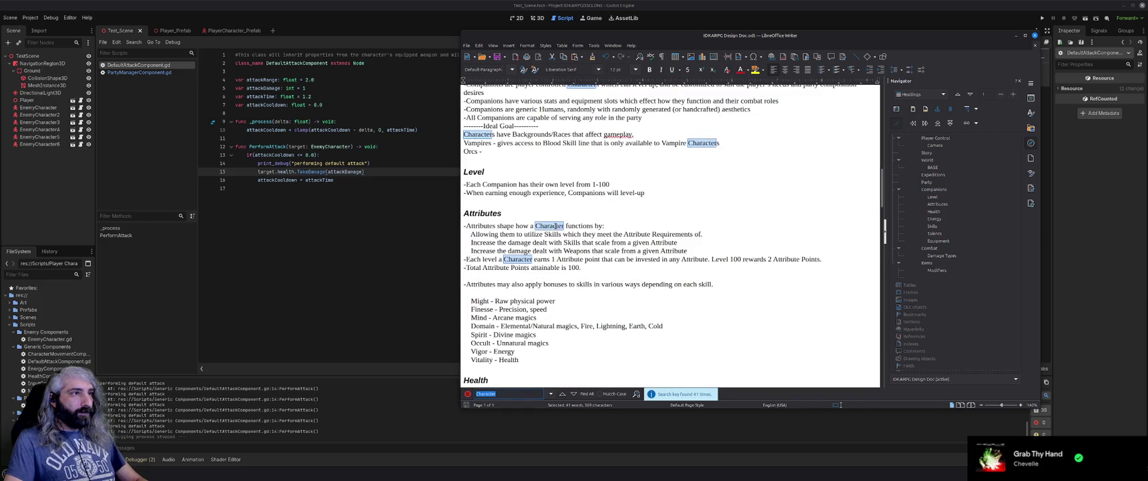
Replace 'Character' with 'Companion' in the first Attributes line, then re-highlight remaining 'Character' matches
{"action": "double_click", "coordinate": [558, 226]}
{"action": "type", "text": "Comp"}
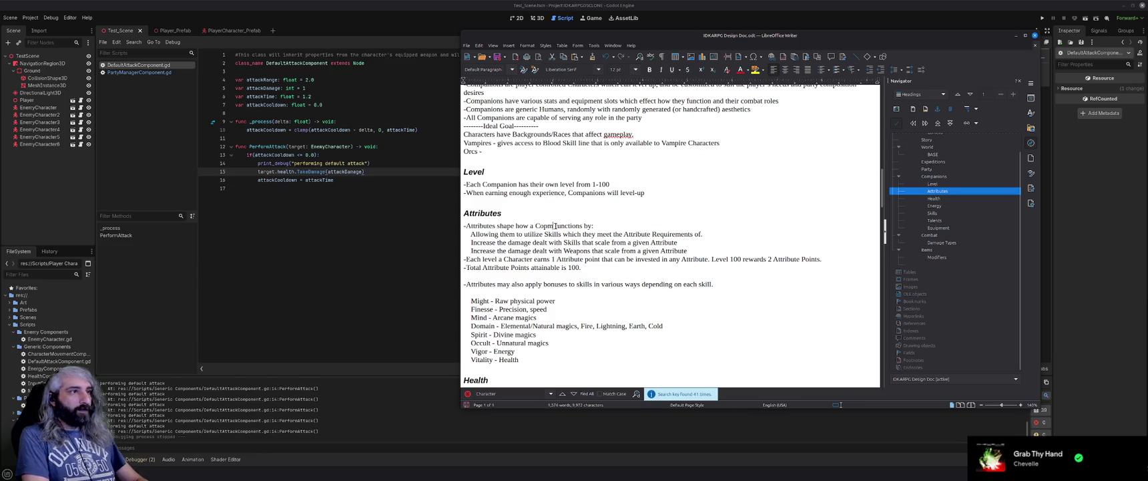
{"action": "type", "text": "anion"}
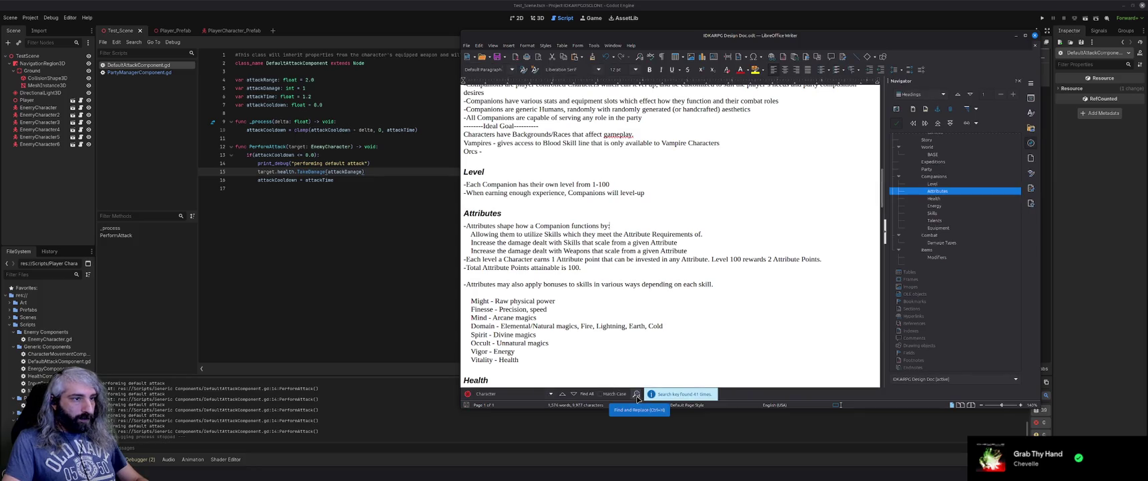
{"action": "left_click", "coordinate": [552, 397]}
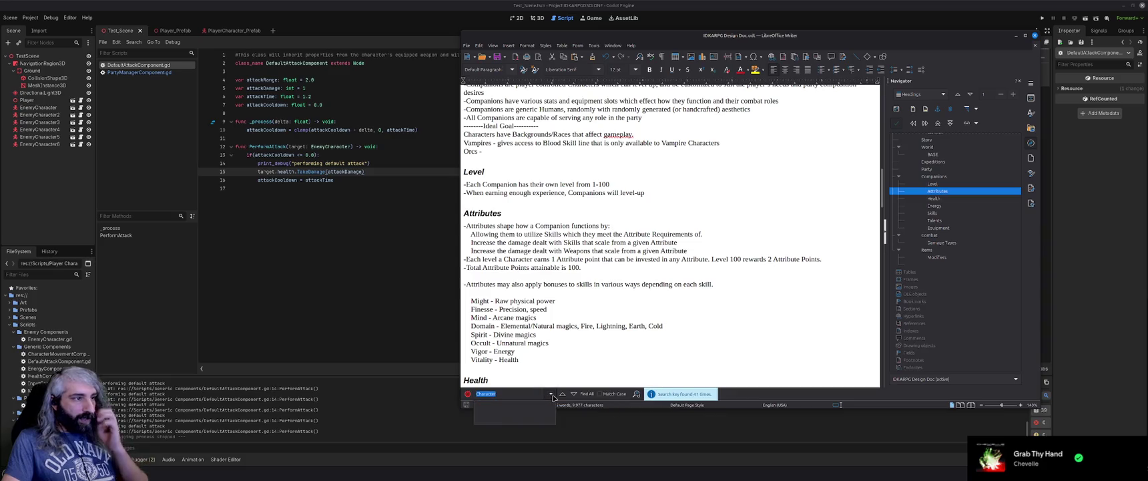
{"action": "left_click", "coordinate": [552, 397]}
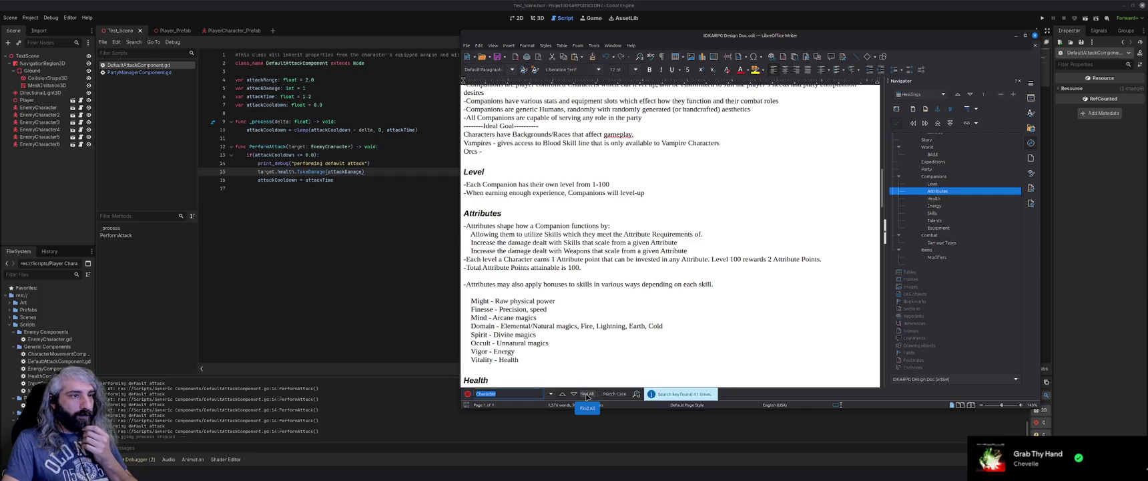
{"action": "left_click", "coordinate": [586, 394]}
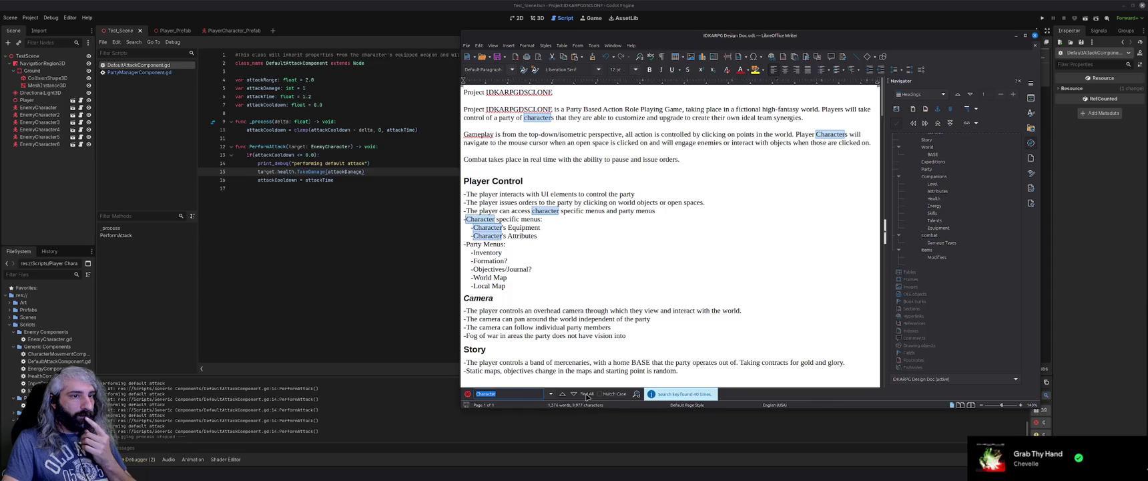
Dismiss the context menu unused and clear the 'Character' match highlights in the document
{"action": "right_click", "coordinate": [489, 231]}
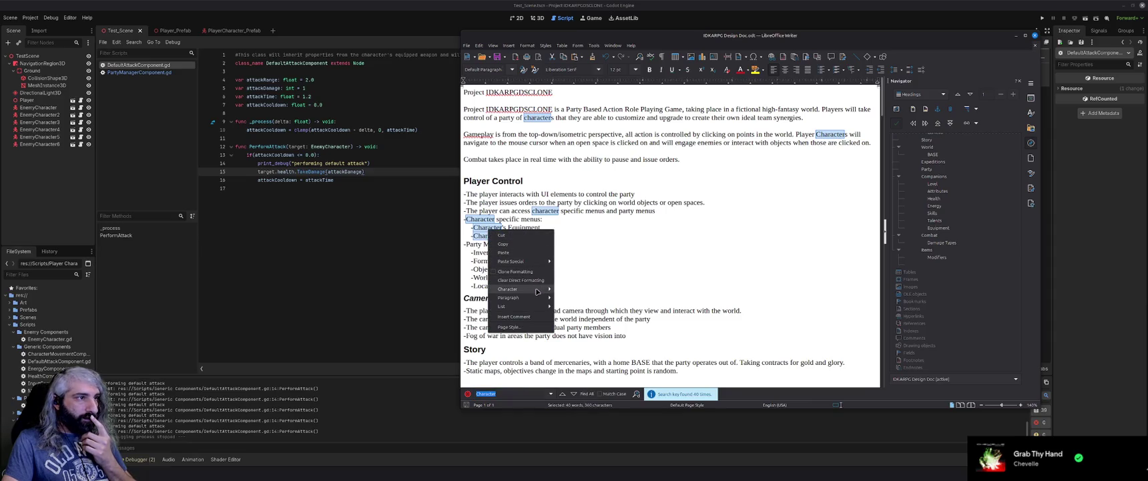
{"action": "mouse_move", "coordinate": [537, 292]}
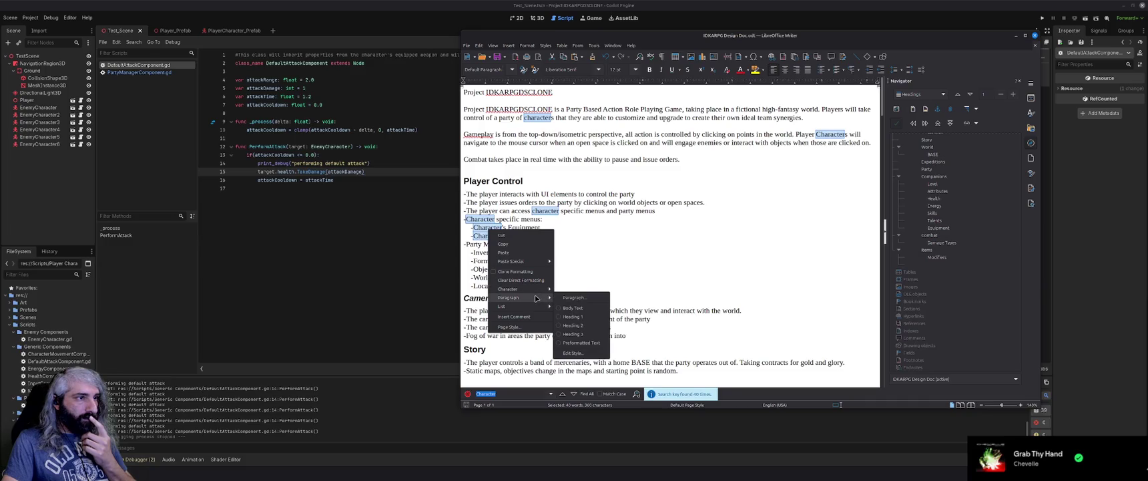
{"action": "mouse_move", "coordinate": [533, 308]}
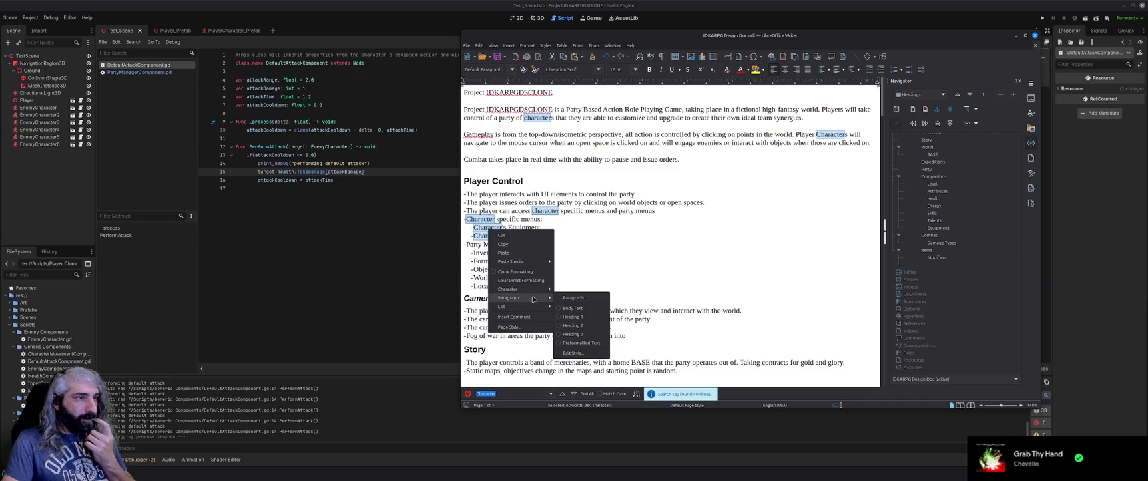
{"action": "left_click", "coordinate": [627, 251]}
{"action": "left_click", "coordinate": [634, 275]}
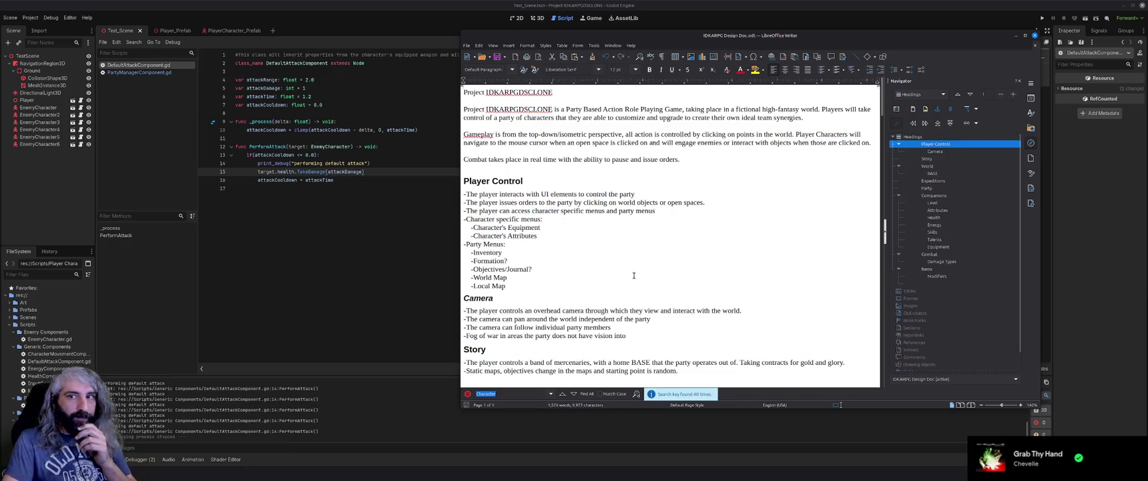
{"action": "scroll", "coordinate": [634, 275], "scroll_direction": "down", "scroll_amount": 1}
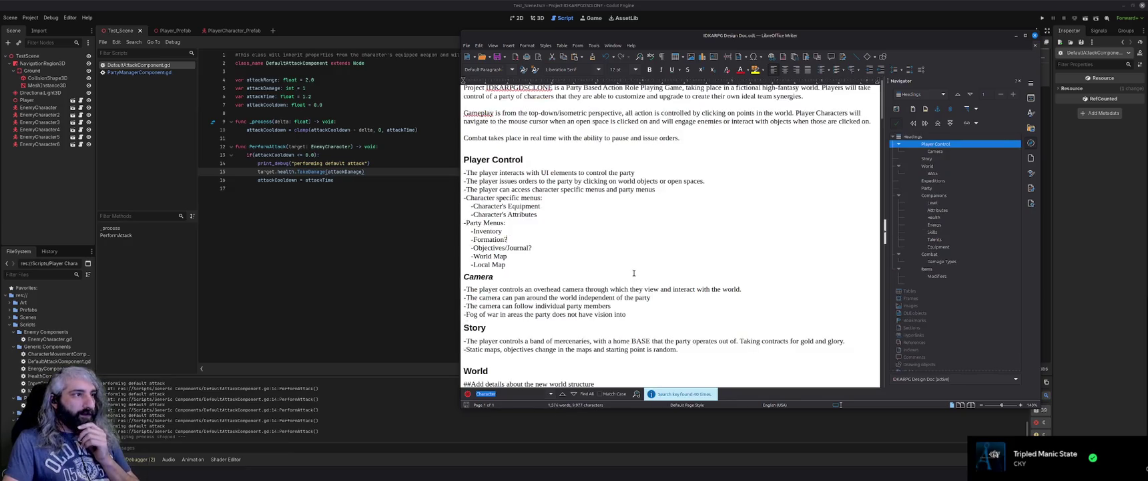
{"action": "scroll", "coordinate": [634, 273], "scroll_direction": "down", "scroll_amount": 10}
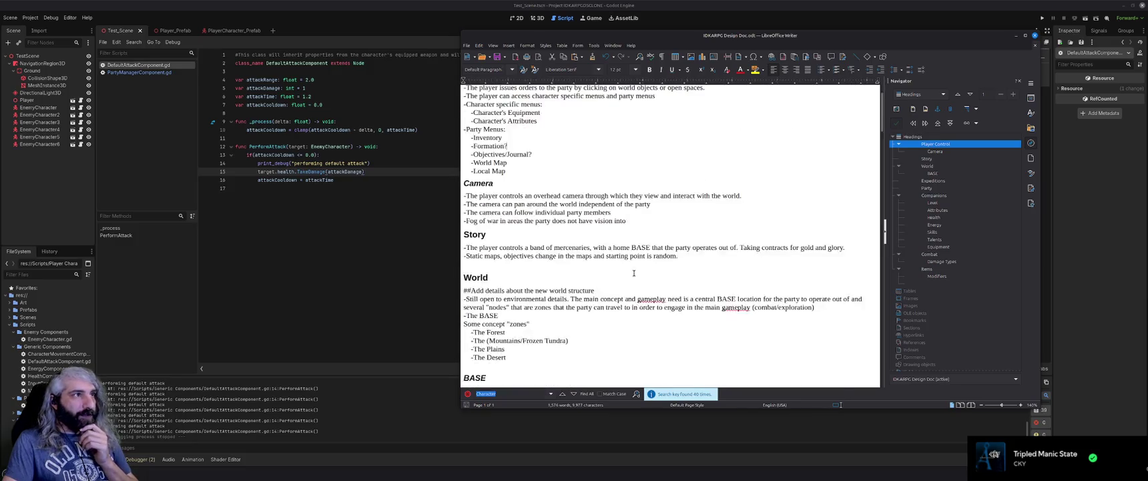
{"action": "scroll", "coordinate": [634, 273], "scroll_direction": "down", "scroll_amount": 8}
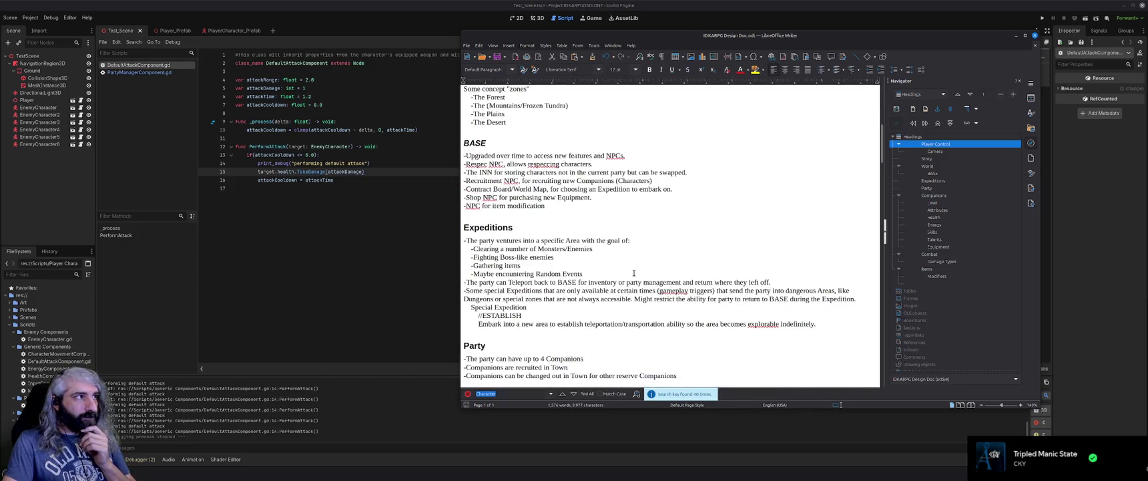
{"action": "scroll", "coordinate": [633, 272], "scroll_direction": "down", "scroll_amount": 1}
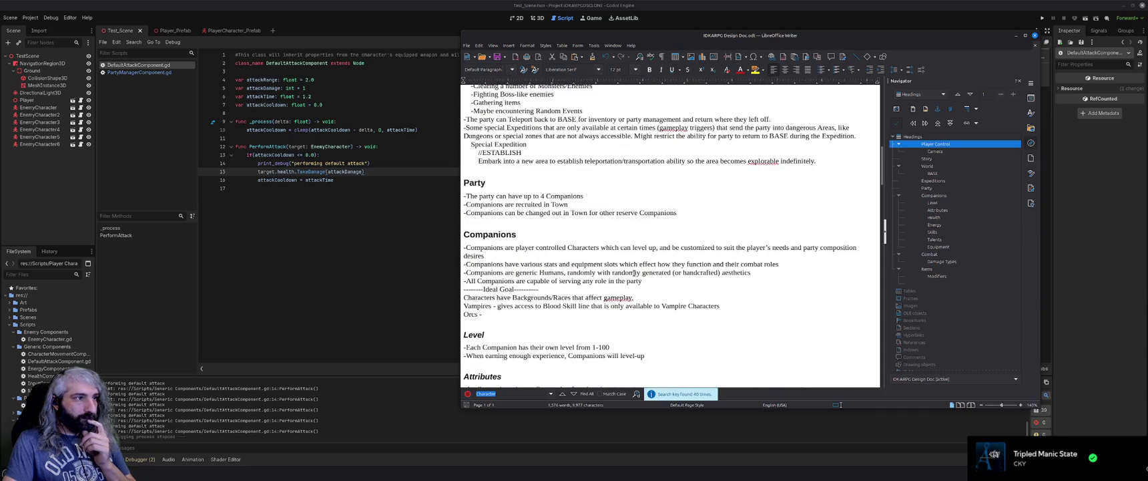
{"action": "scroll", "coordinate": [633, 273], "scroll_direction": "down", "scroll_amount": 4}
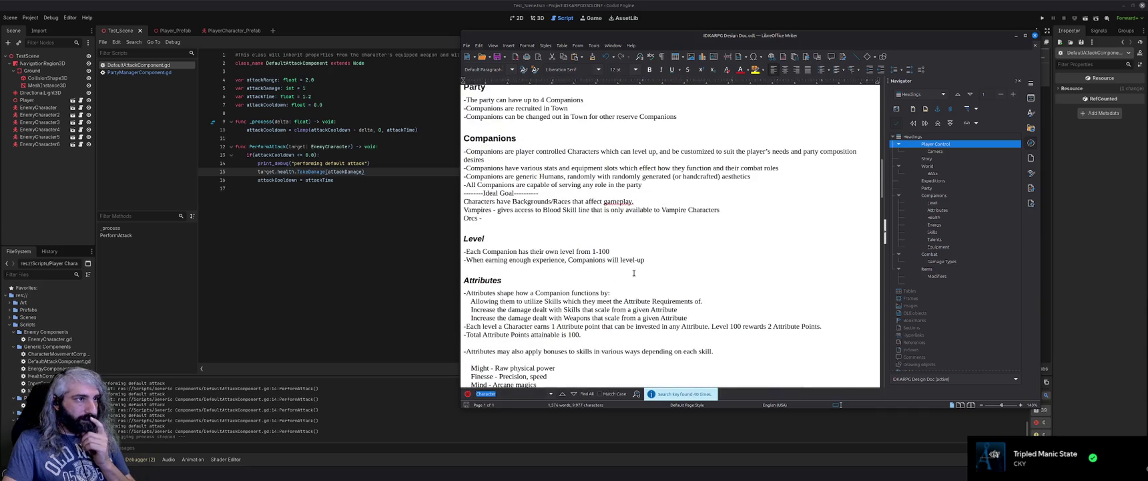
{"action": "scroll", "coordinate": [634, 272], "scroll_direction": "down", "scroll_amount": 3}
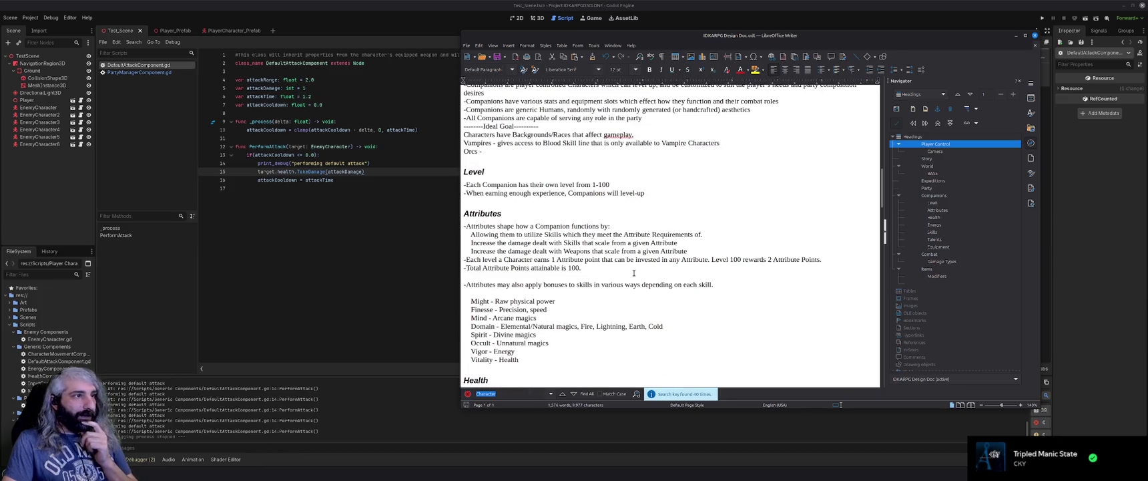
{"action": "scroll", "coordinate": [634, 272], "scroll_direction": "down", "scroll_amount": 2}
{"action": "scroll", "coordinate": [634, 273], "scroll_direction": "up", "scroll_amount": 2}
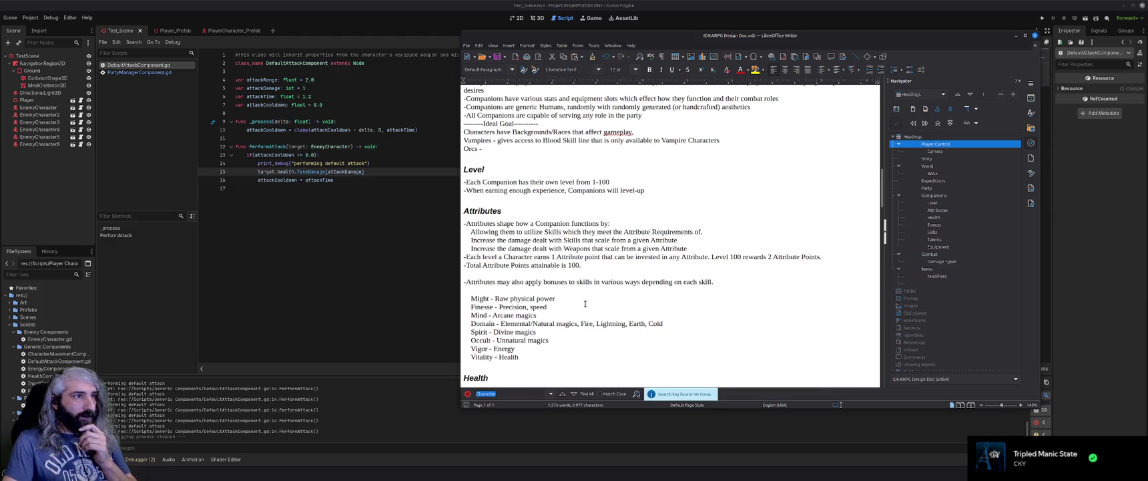
{"action": "scroll", "coordinate": [585, 304], "scroll_direction": "down", "scroll_amount": 3}
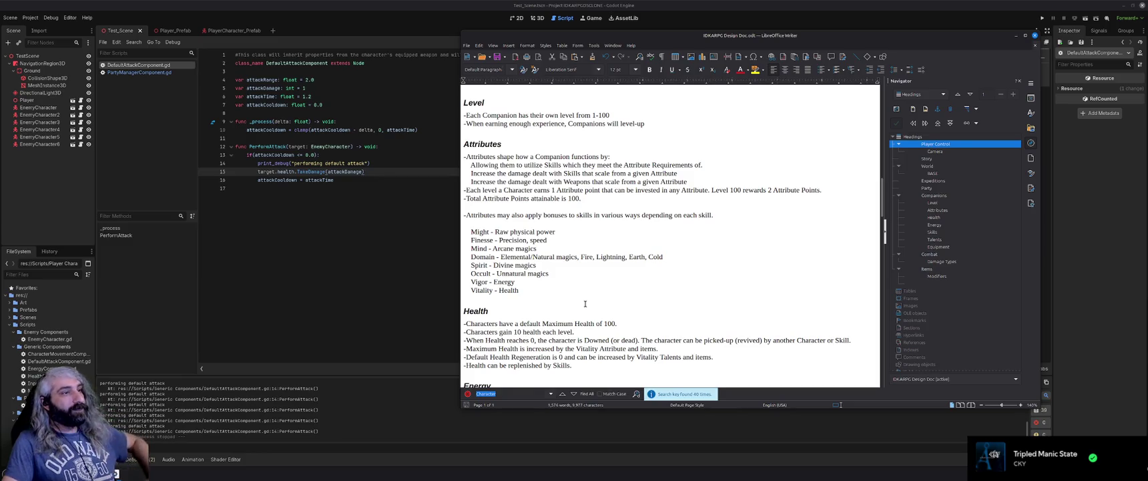
{"action": "scroll", "coordinate": [585, 304], "scroll_direction": "down", "scroll_amount": 3}
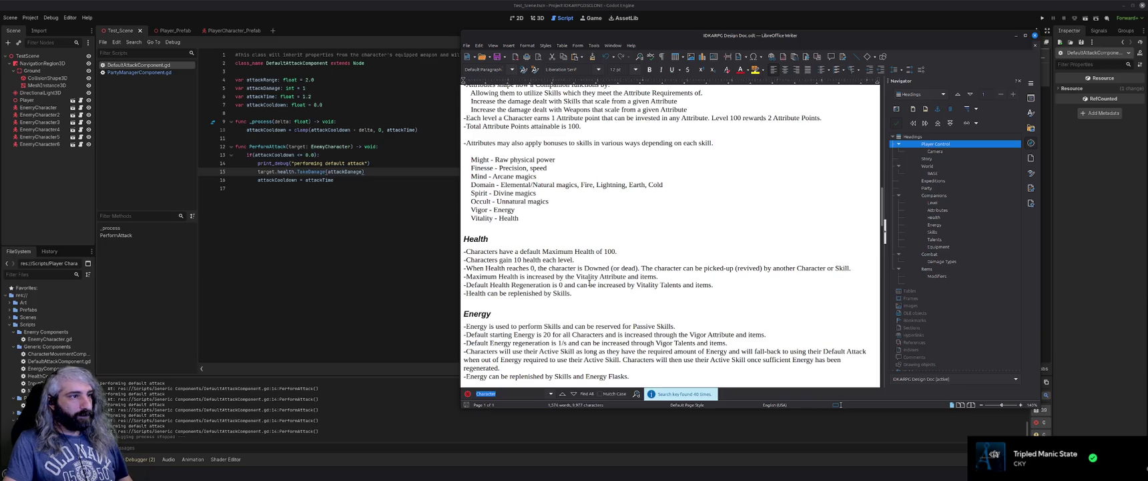
{"action": "scroll", "coordinate": [645, 277], "scroll_direction": "down", "scroll_amount": 1}
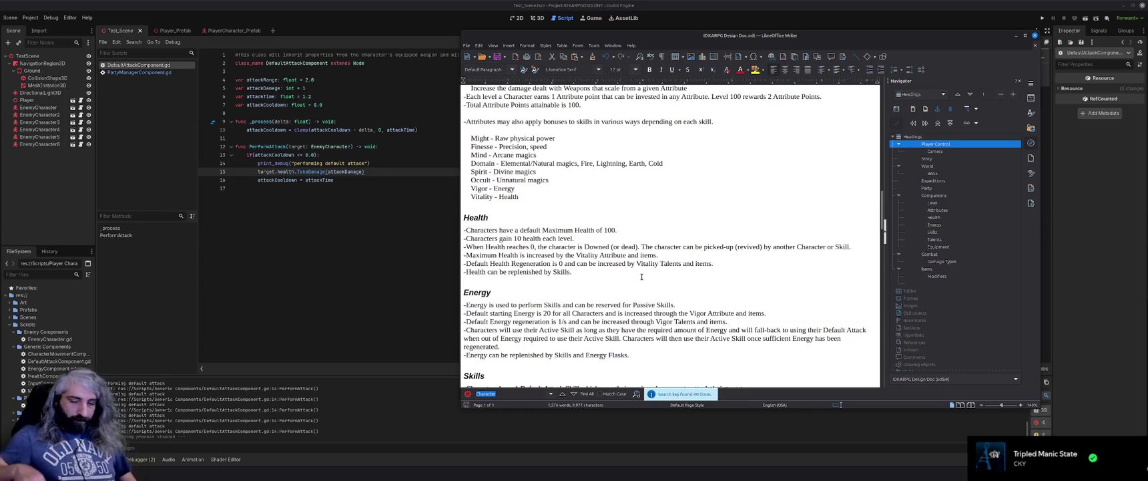
{"action": "scroll", "coordinate": [641, 276], "scroll_direction": "down", "scroll_amount": 3}
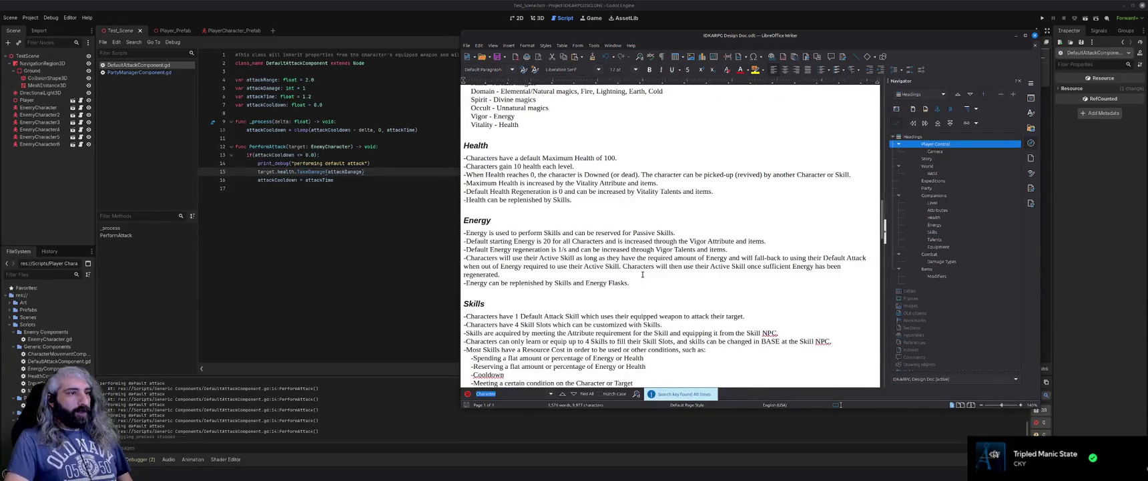
{"action": "left_click_drag", "start_coordinate": [629, 282], "coordinate": [573, 284]}
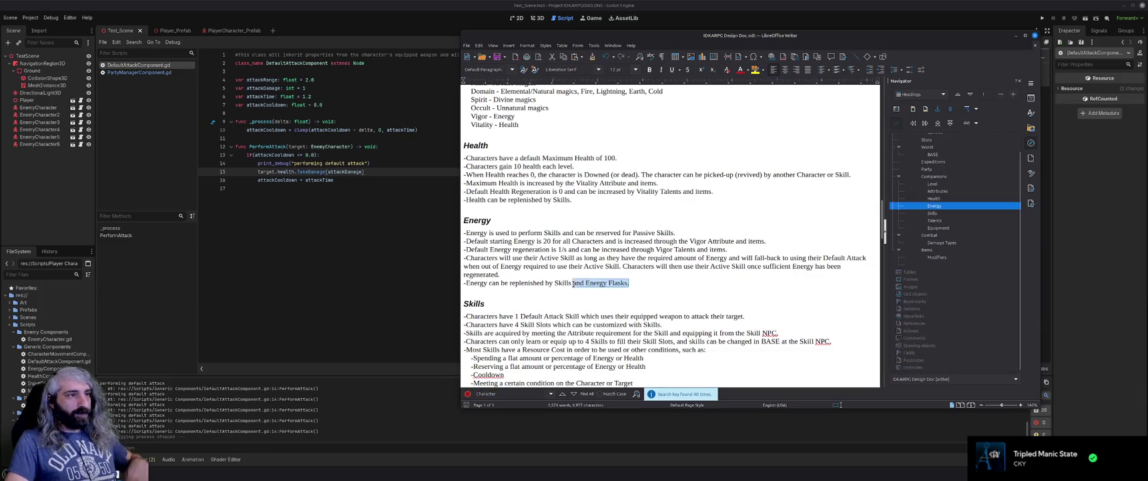
Delete 'and Energy Flasks' from the end of the Energy paragraph
{"action": "key", "text": "BackSpace"}
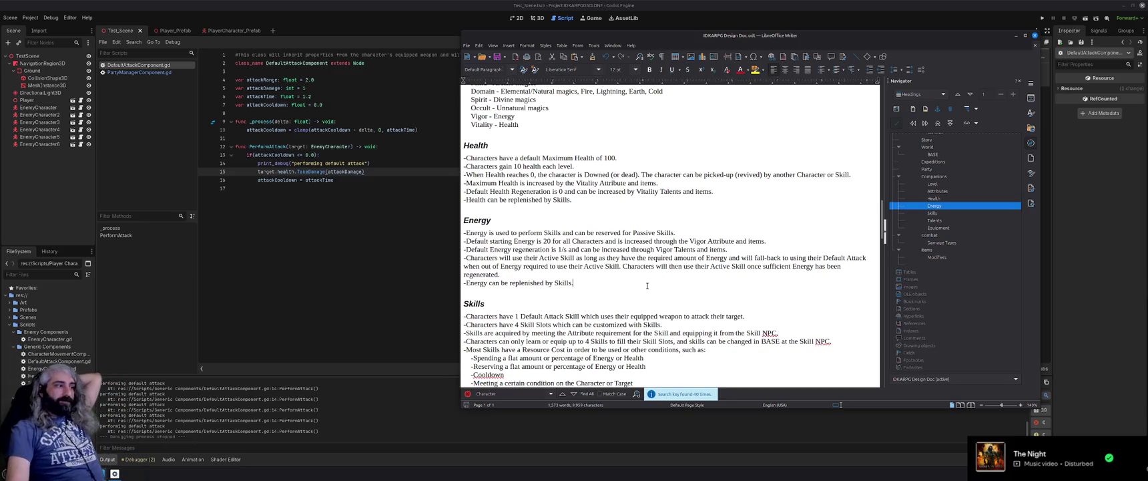
{"action": "key", "text": "alt+Tab"}
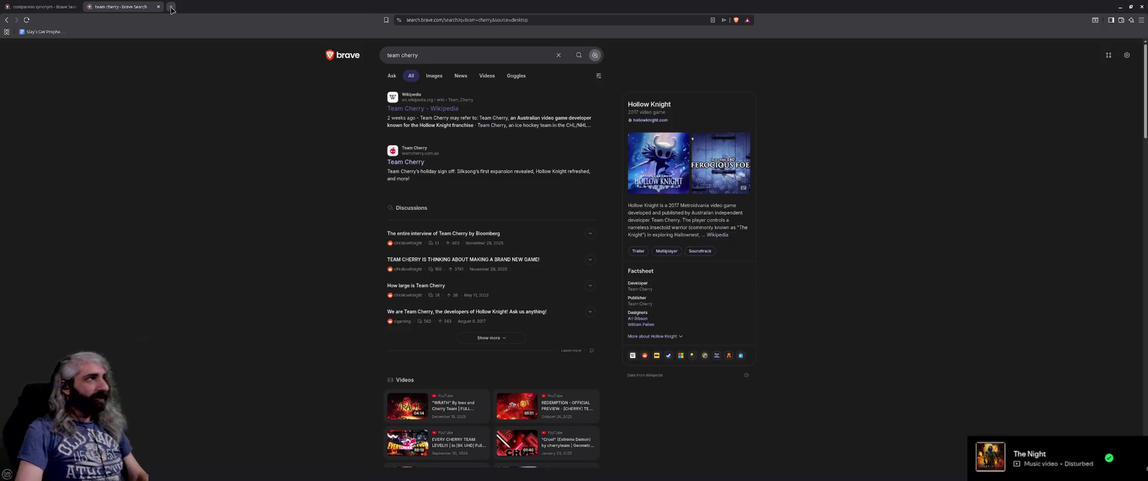
Search for 'ablation' in a new Brave tab
{"action": "left_click", "coordinate": [171, 8]}
{"action": "type", "text": "ablation"}
{"action": "key", "text": "Return"}
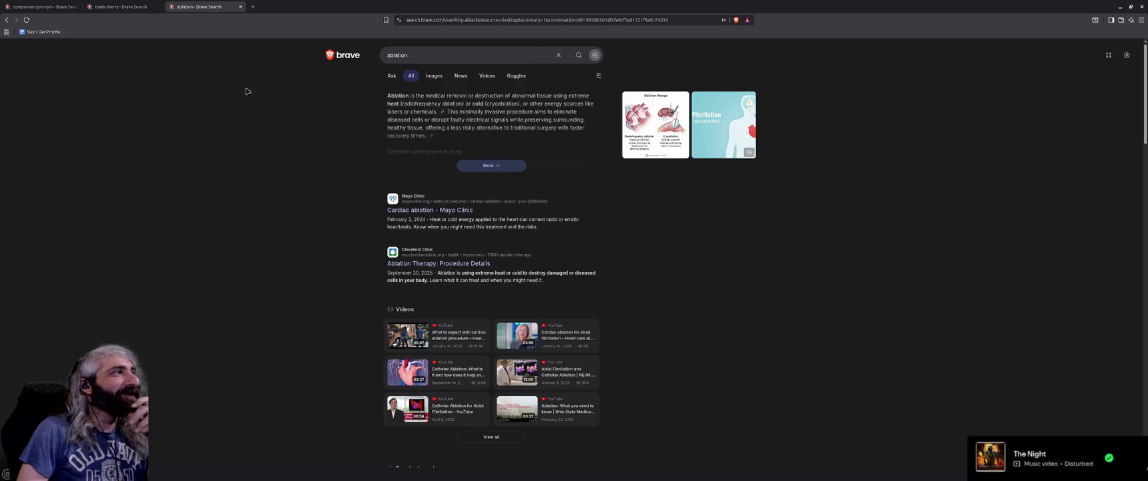
Close the ablation and team cherry tabs and minimize Brave
{"action": "middle_click", "coordinate": [206, 3]}
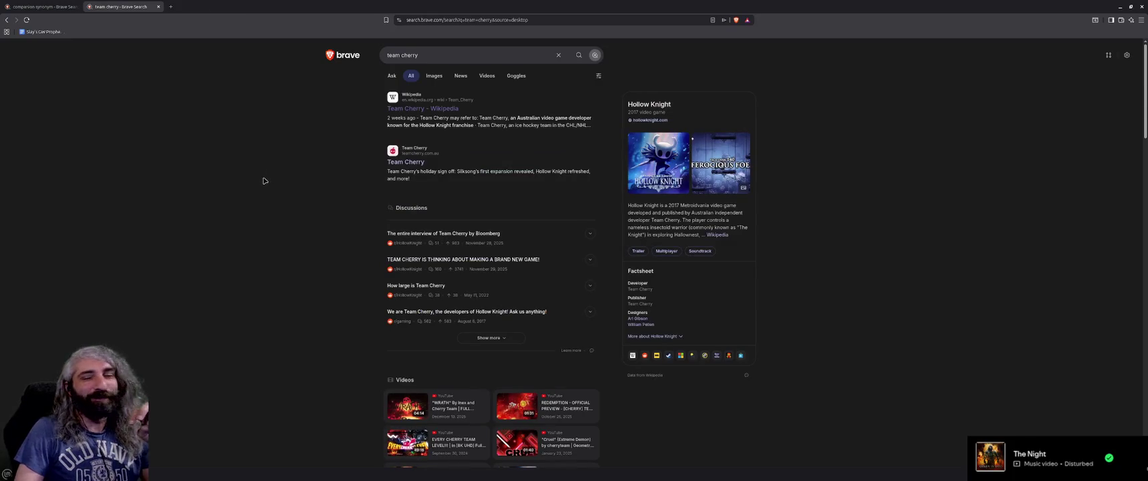
{"action": "middle_click", "coordinate": [143, 6]}
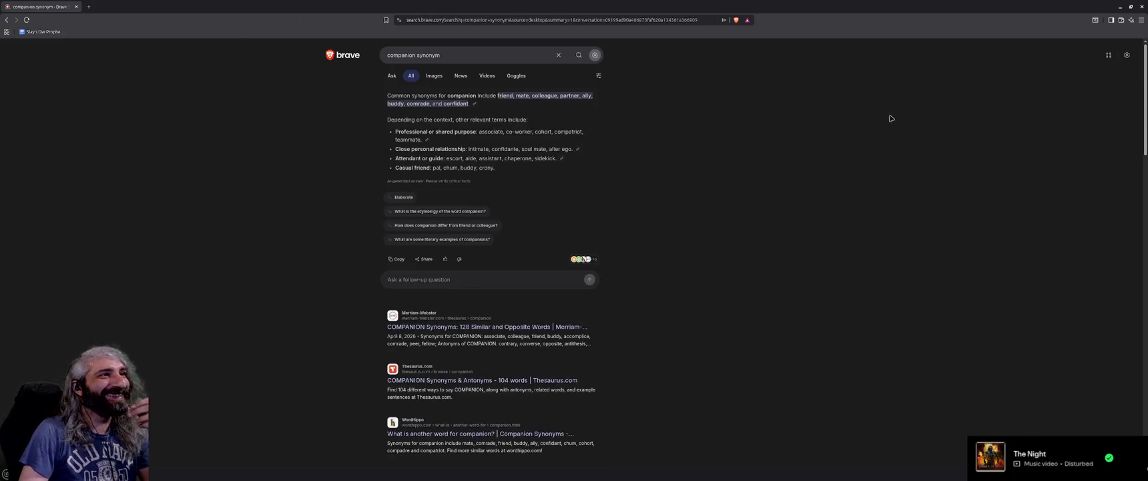
{"action": "left_click", "coordinate": [1121, 5]}
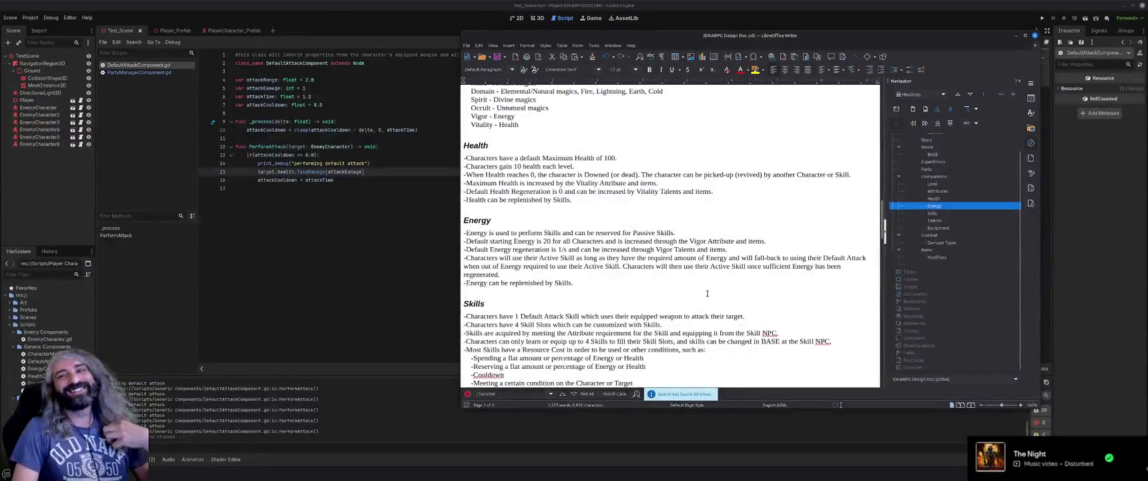
{"action": "left_click", "coordinate": [663, 297]}
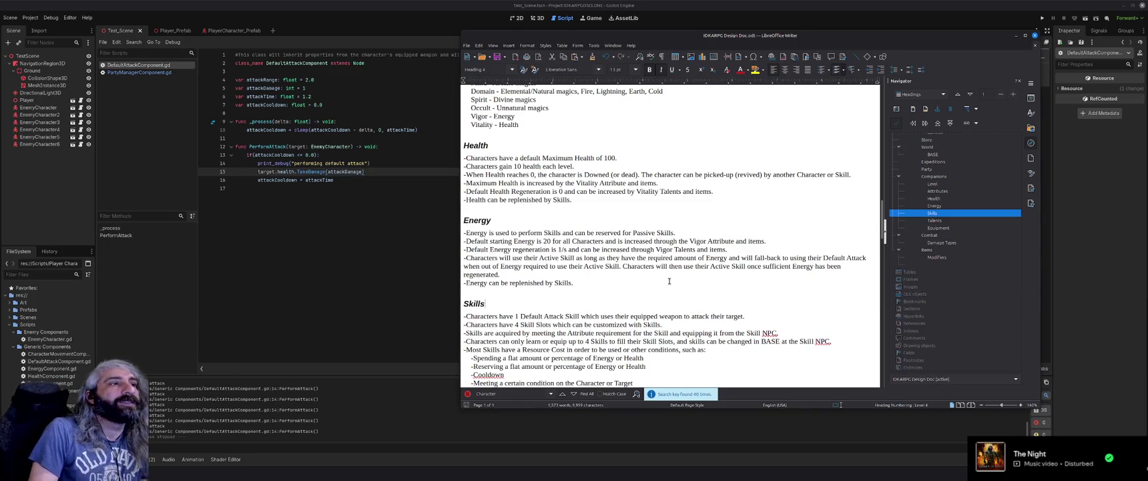
{"action": "left_click", "coordinate": [551, 292]}
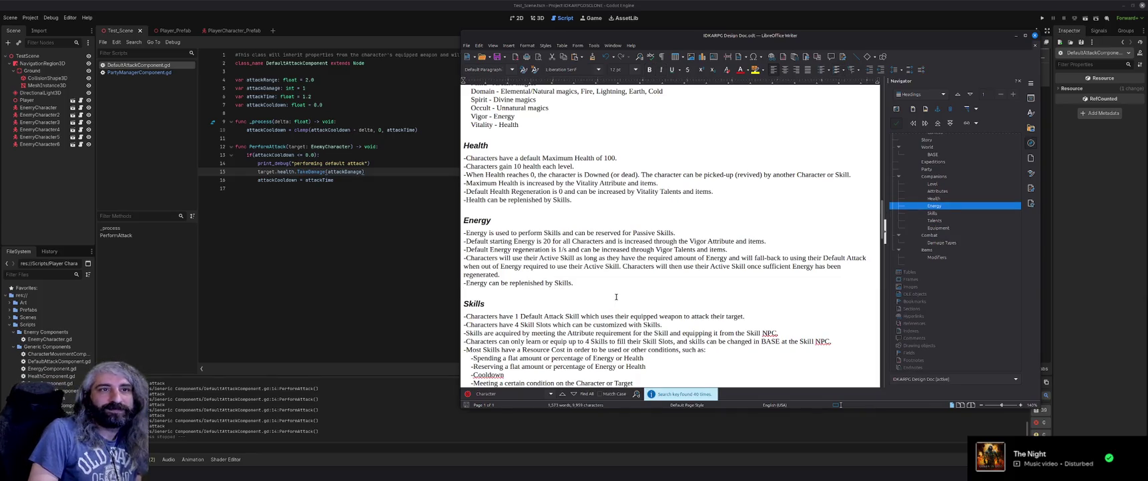
{"action": "scroll", "coordinate": [616, 297], "scroll_direction": "down", "scroll_amount": 1}
{"action": "scroll", "coordinate": [616, 296], "scroll_direction": "up", "scroll_amount": 1}
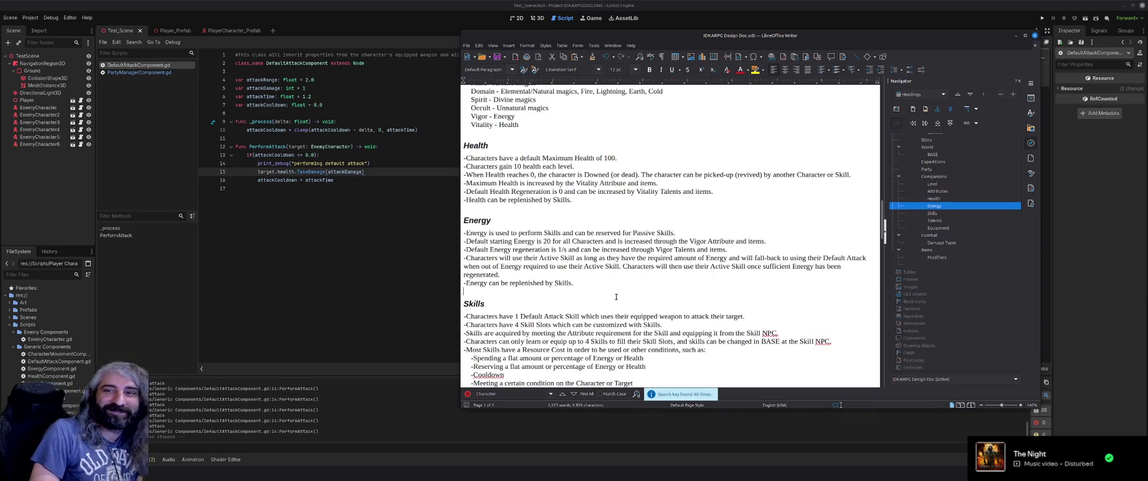
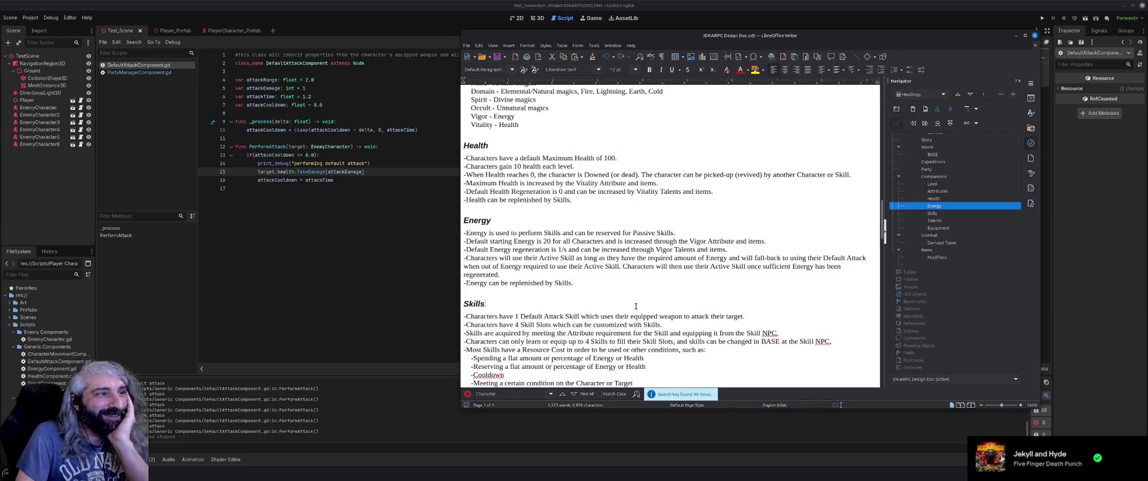
Scroll down past Skills, Talents and Combat to reach the Enemies section
{"action": "left_click", "coordinate": [635, 306]}
{"action": "scroll", "coordinate": [636, 306], "scroll_direction": "down", "scroll_amount": 5}
{"action": "left_click", "coordinate": [602, 291]}
{"action": "scroll", "coordinate": [602, 293], "scroll_direction": "down", "scroll_amount": 4}
{"action": "left_click", "coordinate": [523, 252]}
{"action": "scroll", "coordinate": [557, 296], "scroll_direction": "down", "scroll_amount": 4}
{"action": "left_click", "coordinate": [557, 296]}
{"action": "scroll", "coordinate": [561, 299], "scroll_direction": "down", "scroll_amount": 4}
{"action": "left_click", "coordinate": [519, 244]}
{"action": "scroll", "coordinate": [596, 283], "scroll_direction": "down", "scroll_amount": 2}
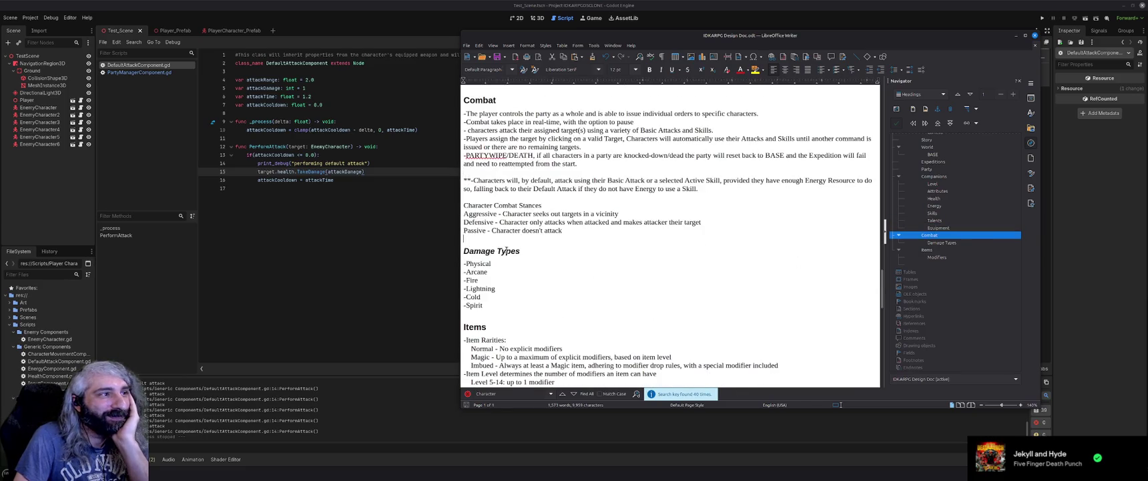
{"action": "scroll", "coordinate": [521, 267], "scroll_direction": "down", "scroll_amount": 3}
{"action": "left_click", "coordinate": [513, 244]}
{"action": "scroll", "coordinate": [513, 257], "scroll_direction": "down", "scroll_amount": 3}
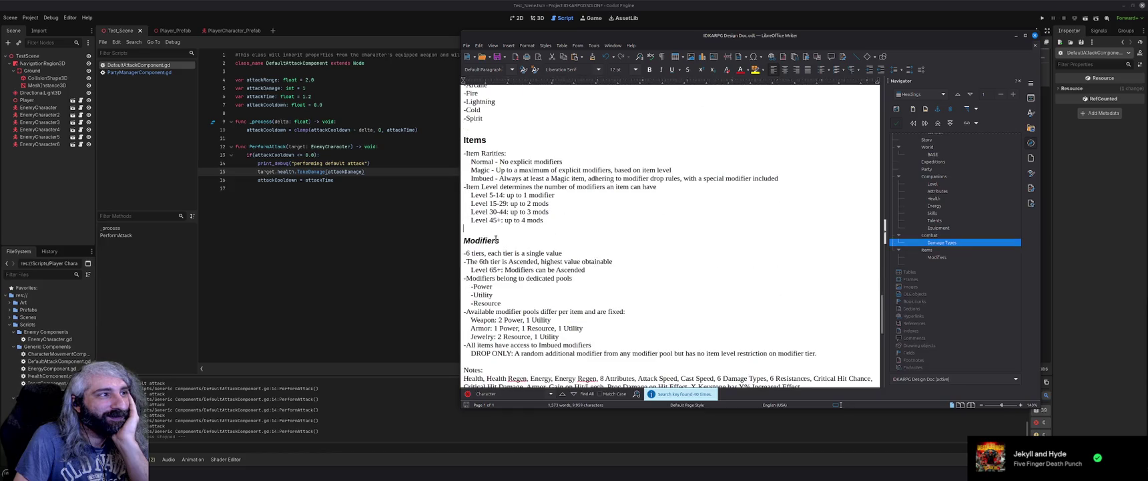
{"action": "scroll", "coordinate": [501, 254], "scroll_direction": "down", "scroll_amount": 3}
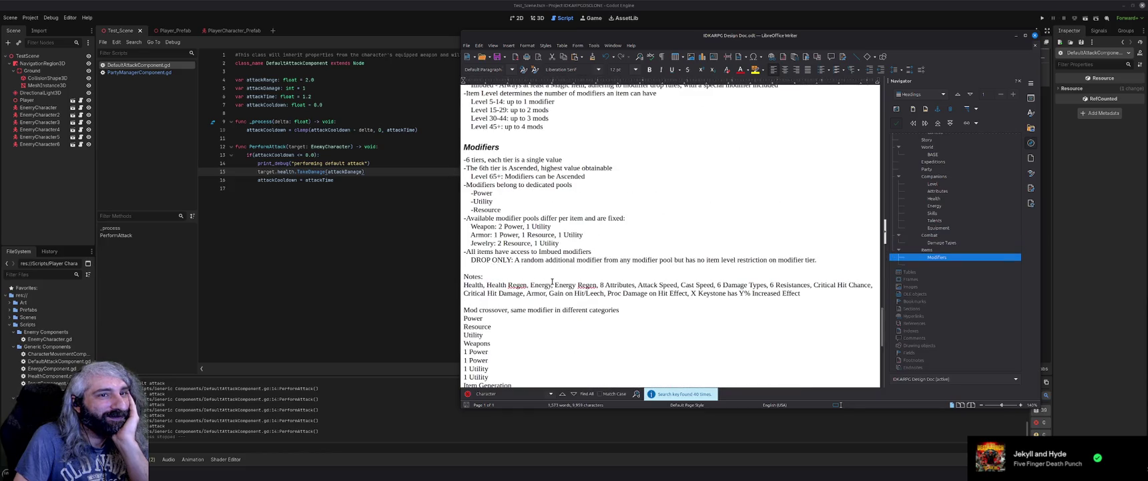
{"action": "scroll", "coordinate": [552, 281], "scroll_direction": "down", "scroll_amount": 3}
{"action": "scroll", "coordinate": [552, 281], "scroll_direction": "down", "scroll_amount": 6}
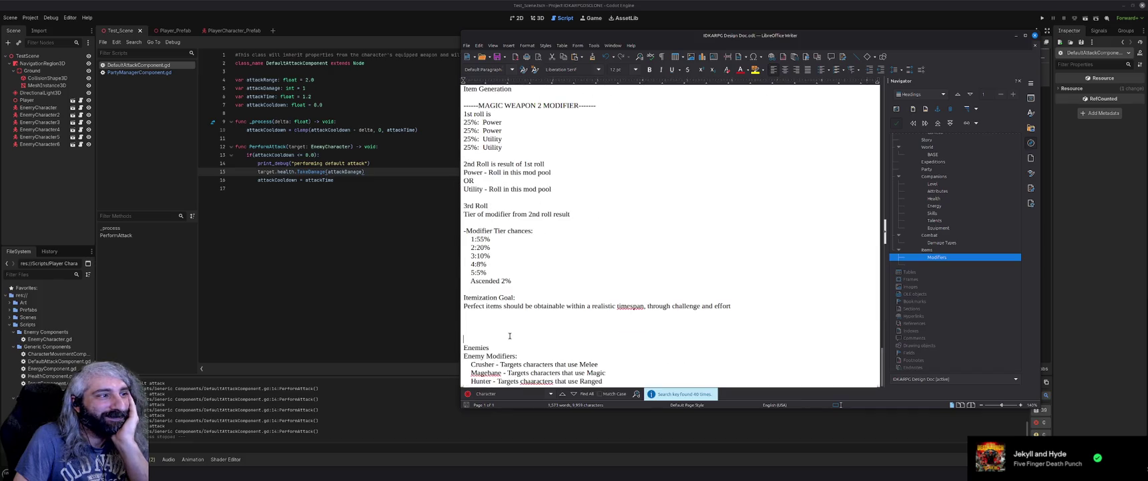
Delete the two blank lines above Enemies, leaving one plain paragraph line
{"action": "key", "text": "BackSpace"}
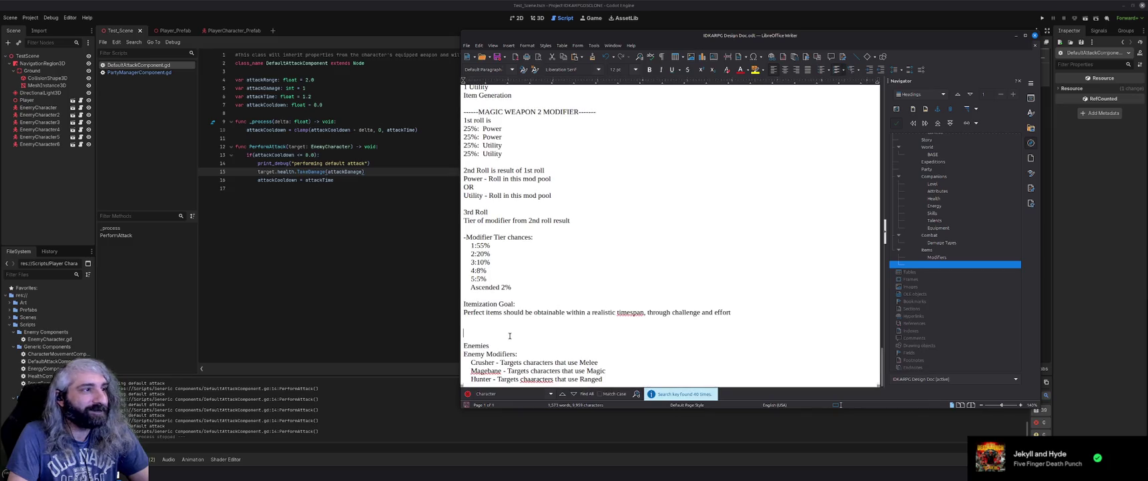
{"action": "key", "text": "BackSpace"}
{"action": "key", "text": "ctrl+z"}
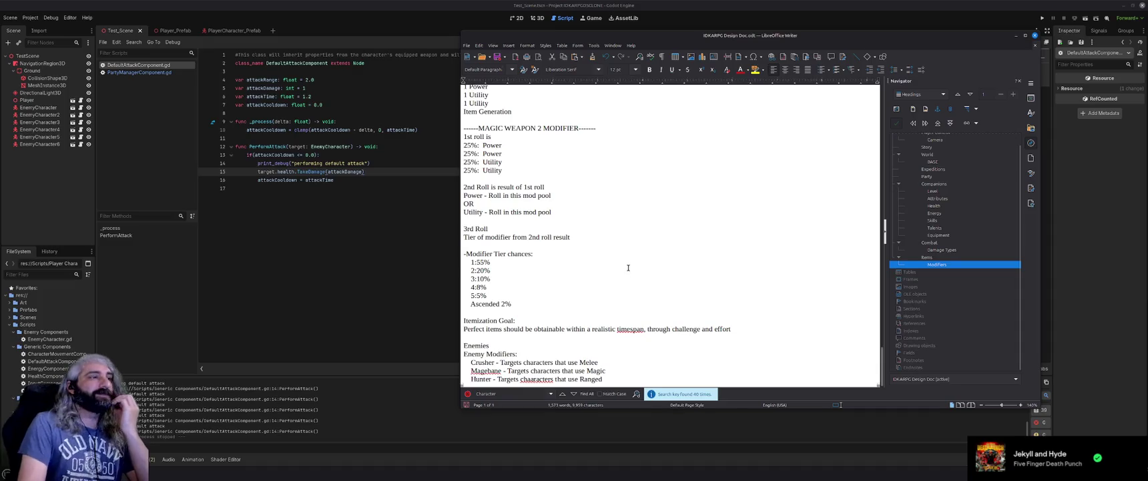
Scroll back up and place the cursor just before the Story heading
{"action": "scroll", "coordinate": [628, 265], "scroll_direction": "up", "scroll_amount": 5}
{"action": "scroll", "coordinate": [628, 265], "scroll_direction": "up", "scroll_amount": 15}
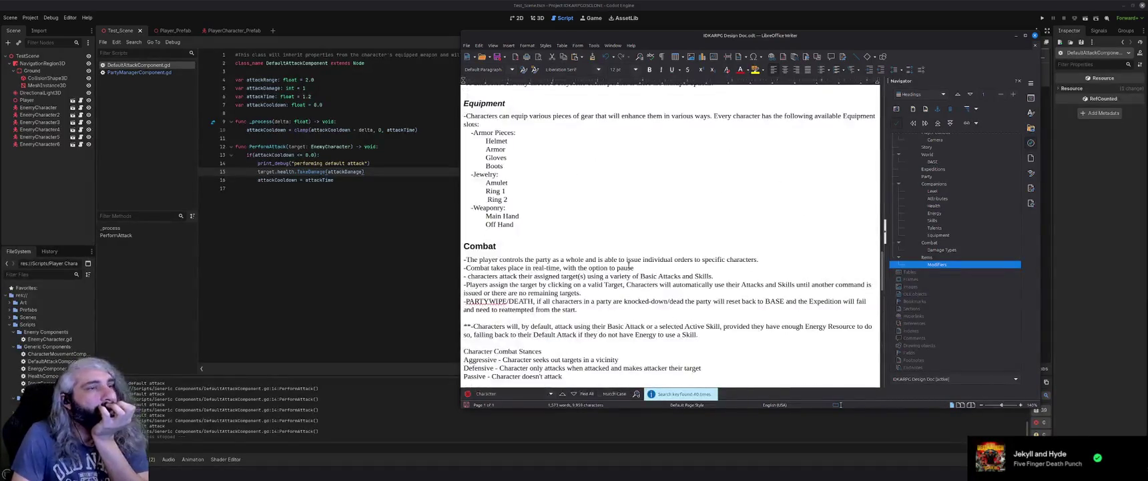
{"action": "scroll", "coordinate": [629, 263], "scroll_direction": "up", "scroll_amount": 15}
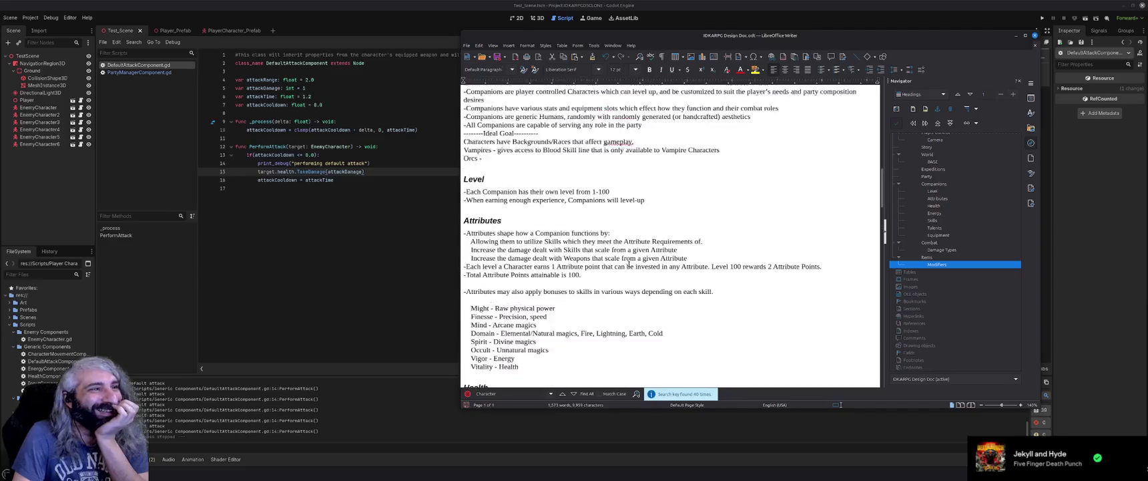
{"action": "scroll", "coordinate": [629, 265], "scroll_direction": "up", "scroll_amount": 10}
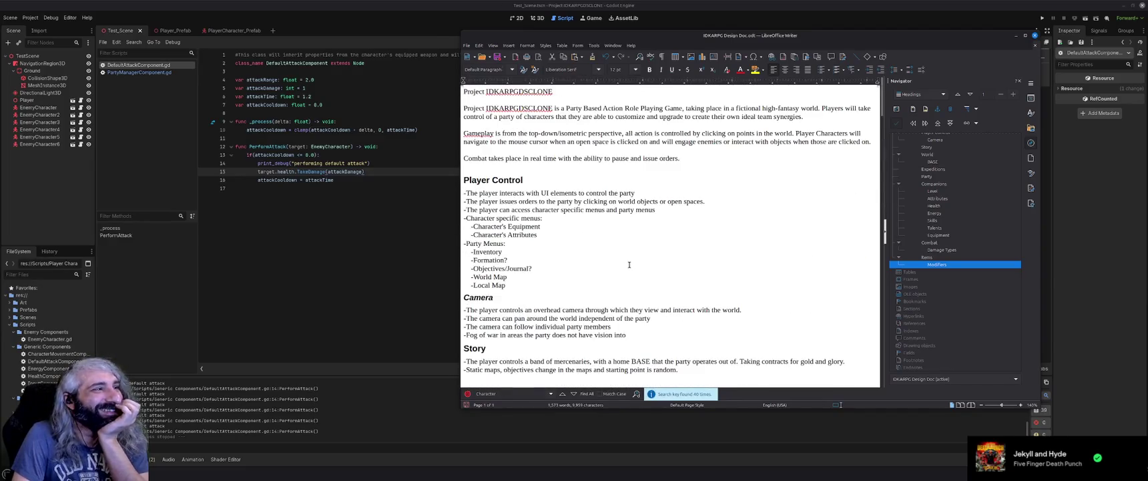
{"action": "scroll", "coordinate": [629, 264], "scroll_direction": "down", "scroll_amount": 2}
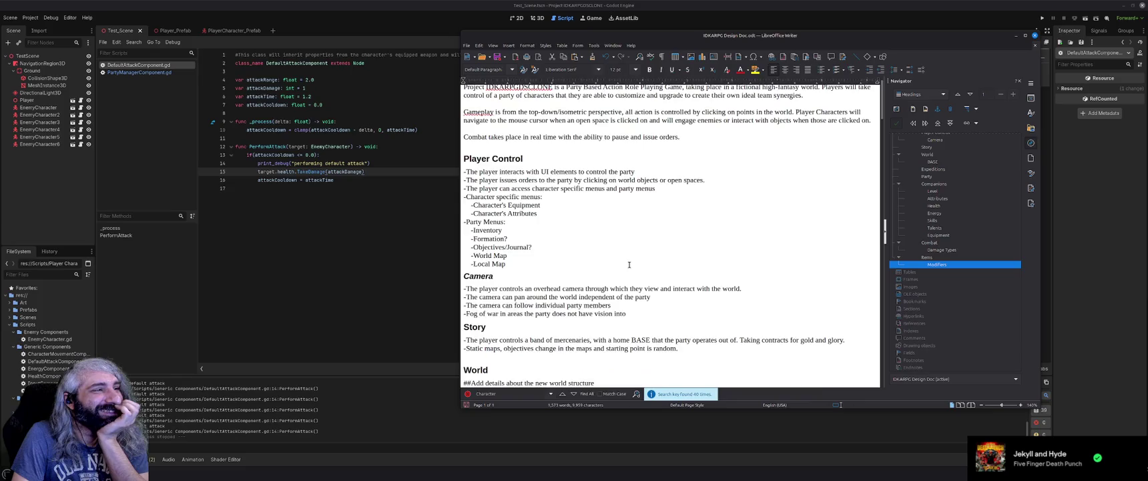
{"action": "left_click", "coordinate": [464, 305]}
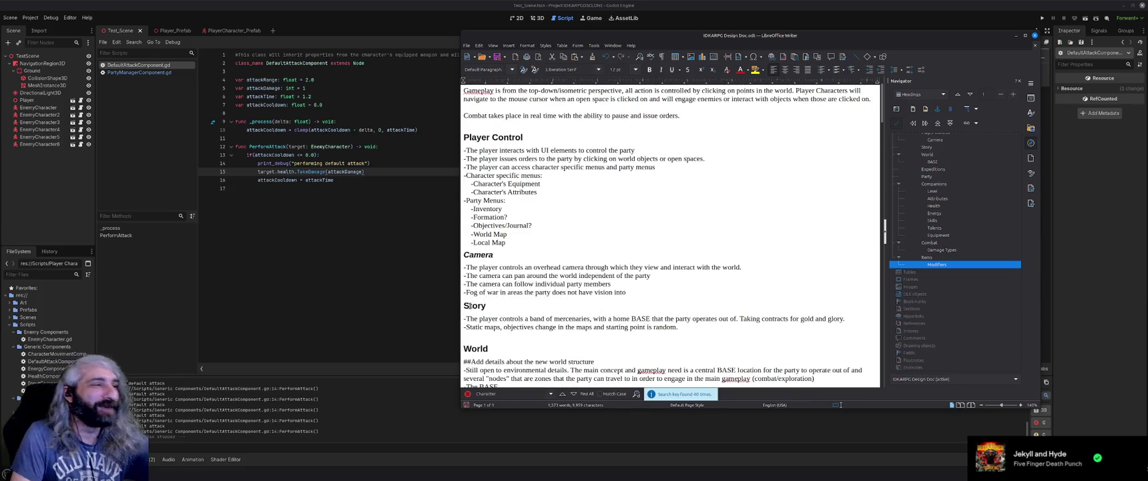
Fix the spacing so a plain empty line sits above the Story heading
{"action": "key", "text": "Return"}
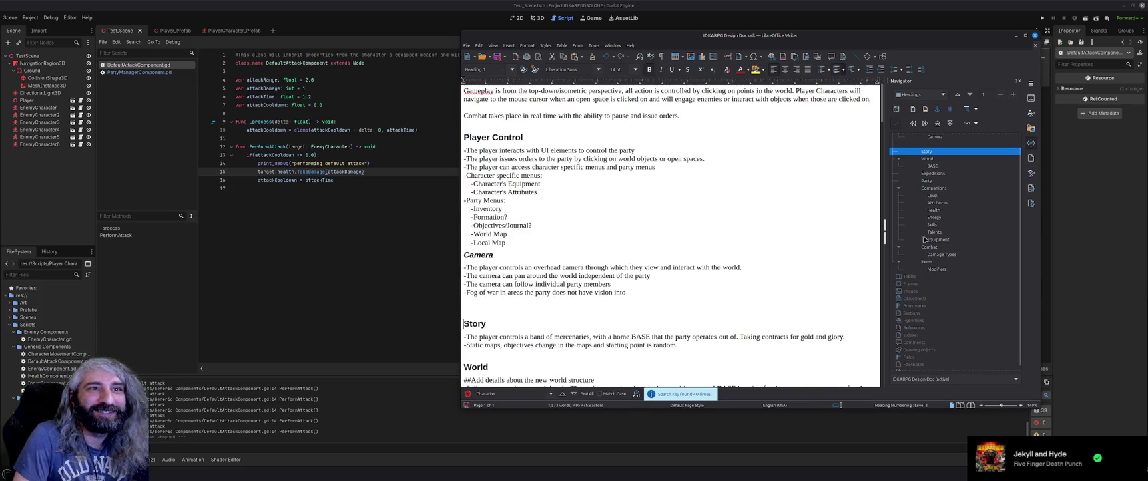
{"action": "scroll", "coordinate": [925, 241], "scroll_direction": "up", "scroll_amount": 1}
{"action": "left_click", "coordinate": [925, 164]}
{"action": "left_click", "coordinate": [479, 304]}
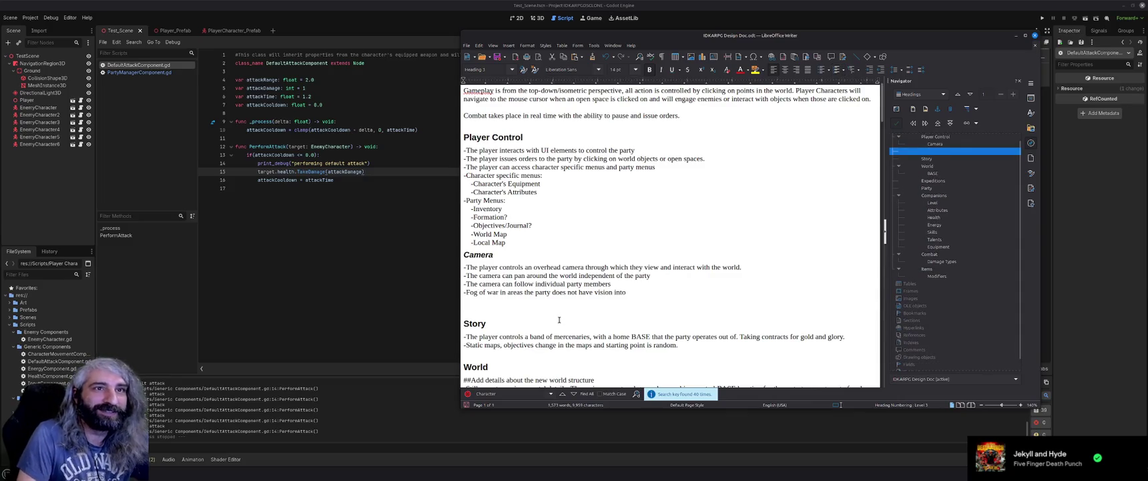
{"action": "key", "text": "BackSpace"}
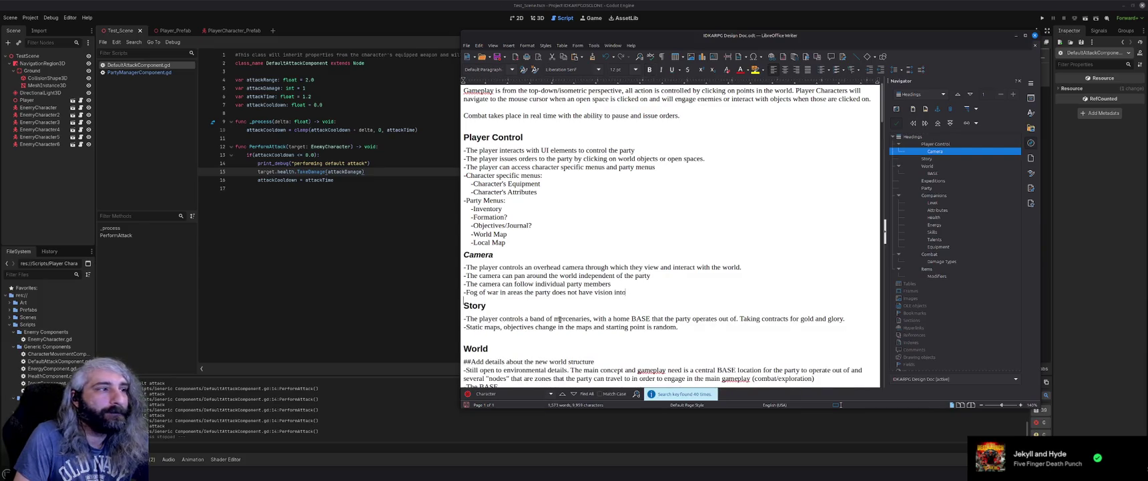
{"action": "key", "text": "Return"}
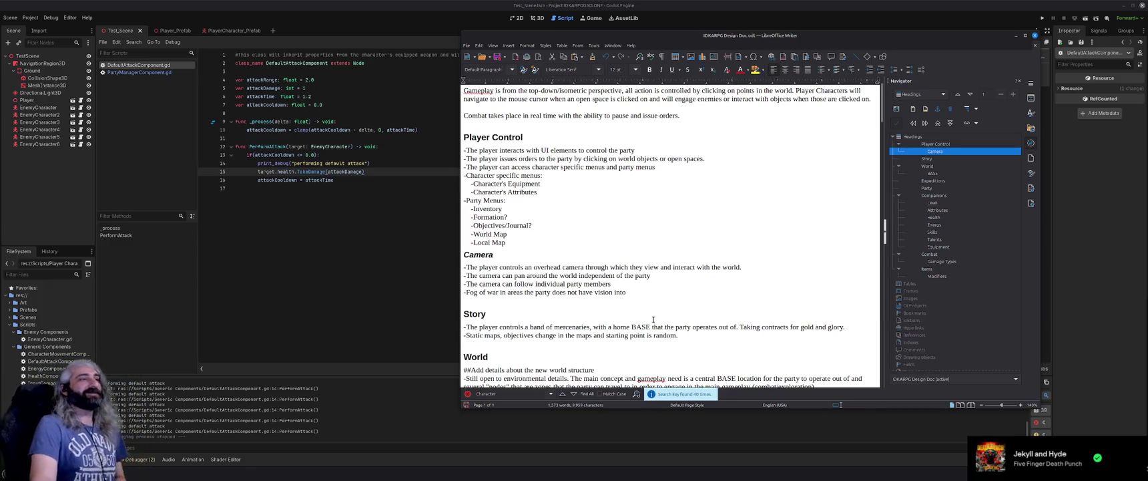
Add an empty line after the Local Map item, above the Camera heading
{"action": "left_click", "coordinate": [527, 242]}
{"action": "key", "text": "Return"}
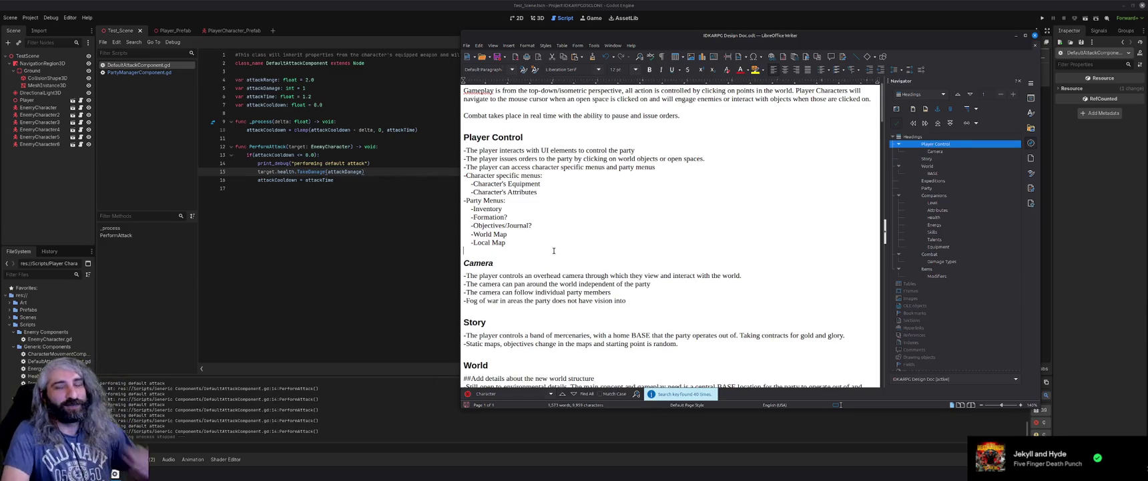
{"action": "scroll", "coordinate": [590, 261], "scroll_direction": "down", "scroll_amount": 2}
{"action": "scroll", "coordinate": [591, 261], "scroll_direction": "down", "scroll_amount": 5}
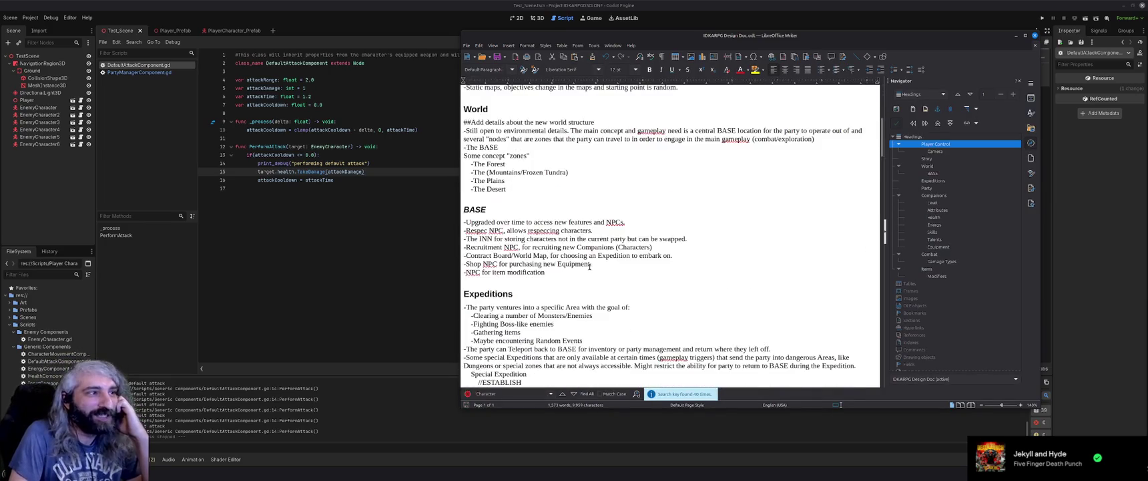
{"action": "scroll", "coordinate": [590, 266], "scroll_direction": "down", "scroll_amount": 3}
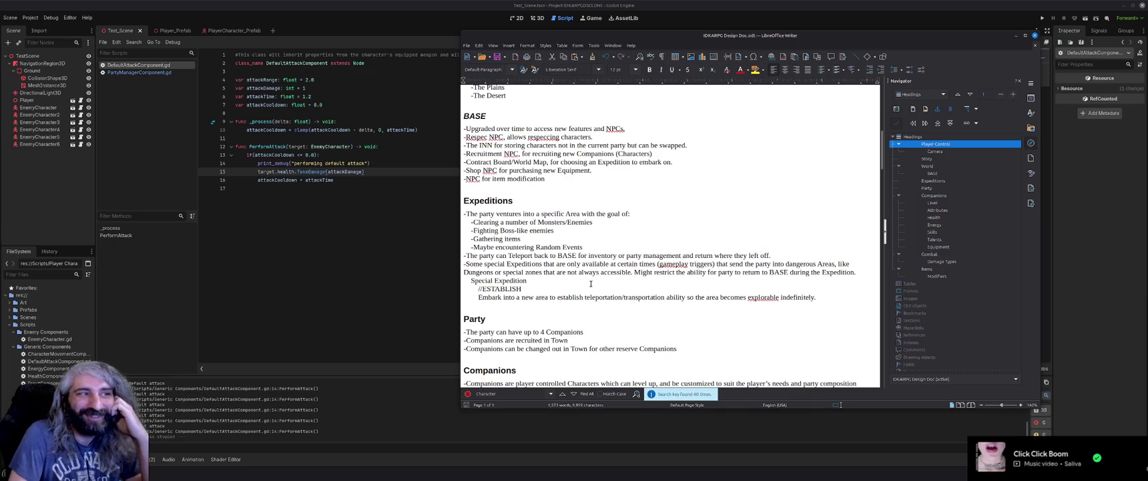
{"action": "left_click", "coordinate": [552, 308]}
{"action": "scroll", "coordinate": [552, 308], "scroll_direction": "down", "scroll_amount": 6}
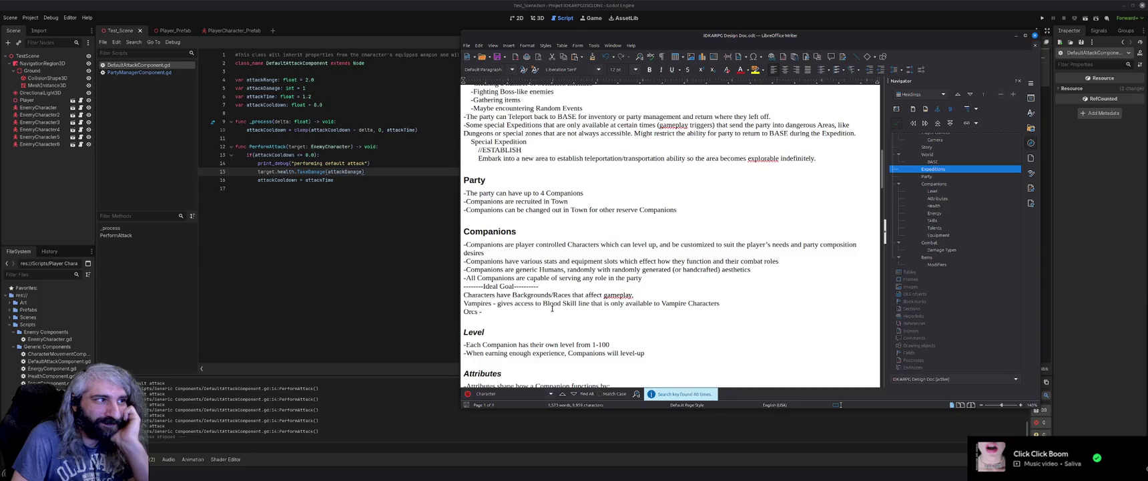
{"action": "scroll", "coordinate": [552, 308], "scroll_direction": "down", "scroll_amount": 7}
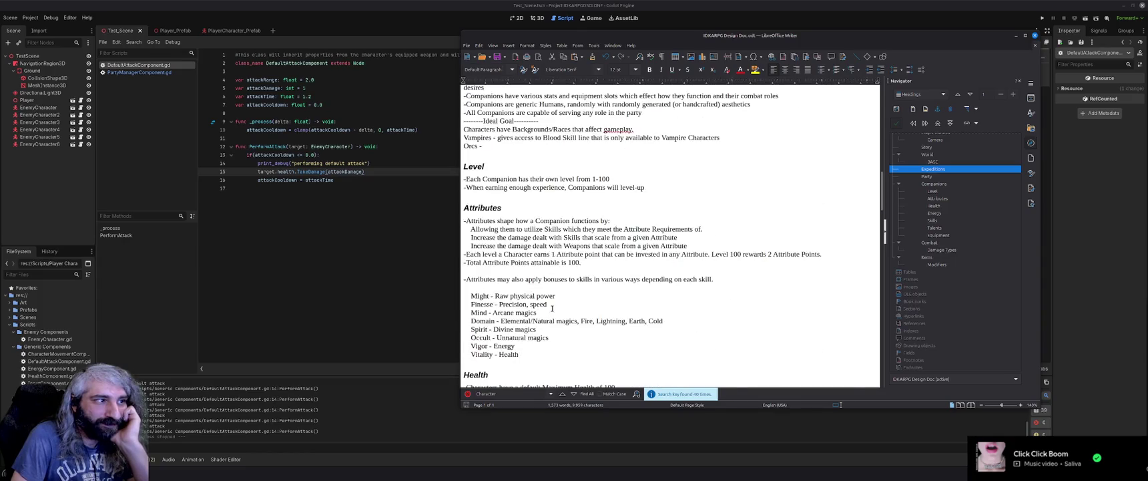
{"action": "scroll", "coordinate": [552, 308], "scroll_direction": "down", "scroll_amount": 2}
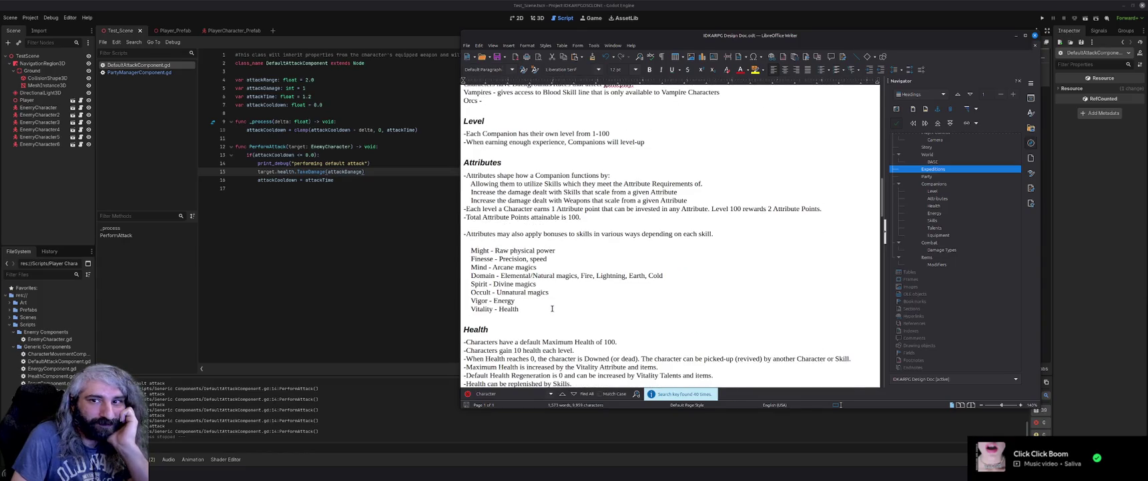
{"action": "scroll", "coordinate": [552, 308], "scroll_direction": "down", "scroll_amount": 6}
{"action": "scroll", "coordinate": [552, 309], "scroll_direction": "up", "scroll_amount": 20}
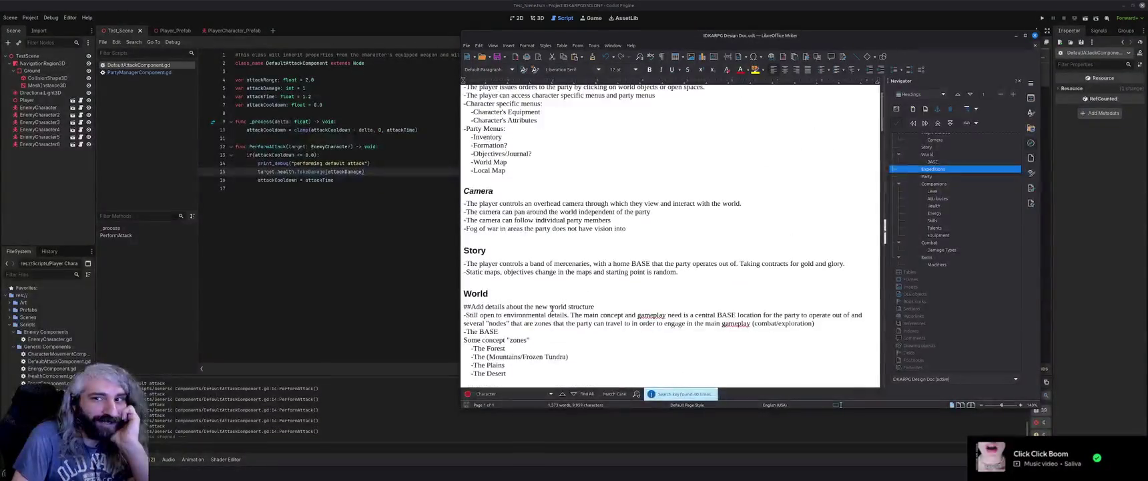
{"action": "scroll", "coordinate": [552, 308], "scroll_direction": "up", "scroll_amount": 5}
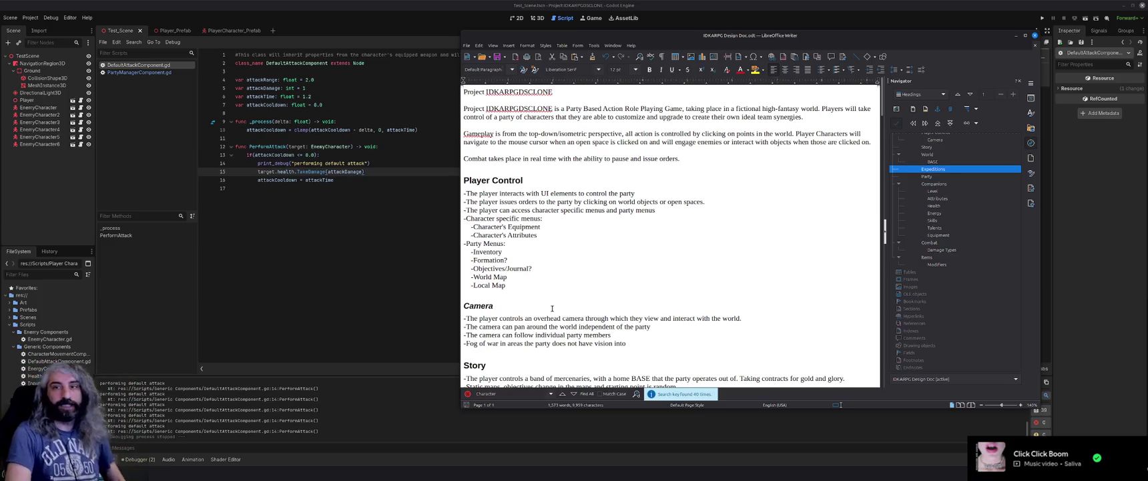
Review the design doc from Player Control down toward the Combat section
{"action": "left_click", "coordinate": [673, 272]}
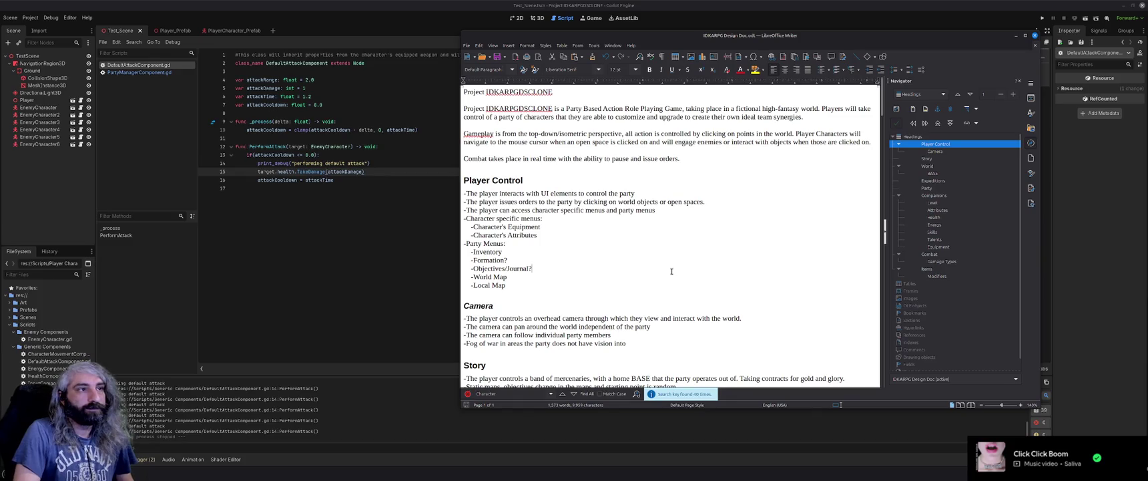
{"action": "scroll", "coordinate": [672, 271], "scroll_direction": "down", "scroll_amount": 10}
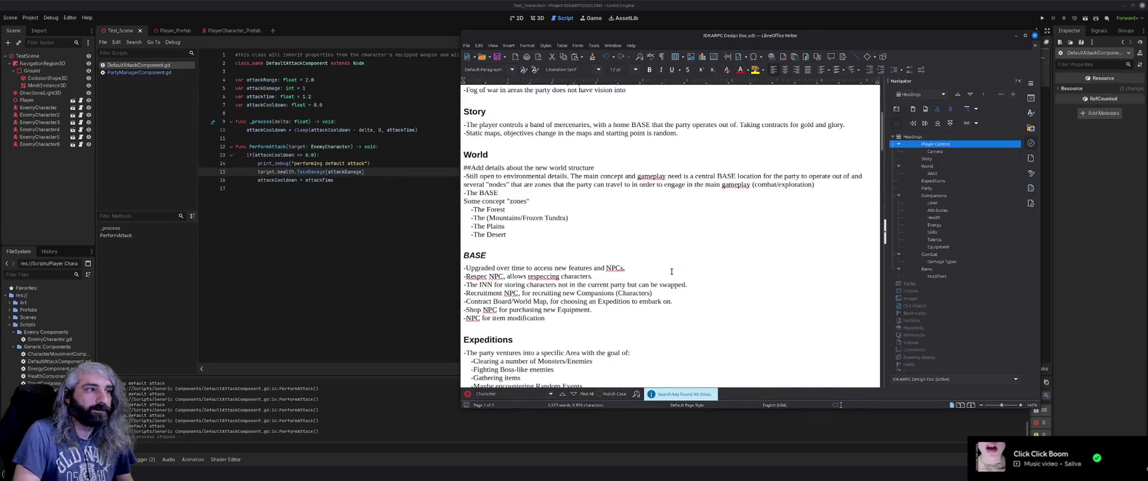
{"action": "scroll", "coordinate": [672, 271], "scroll_direction": "down", "scroll_amount": 15}
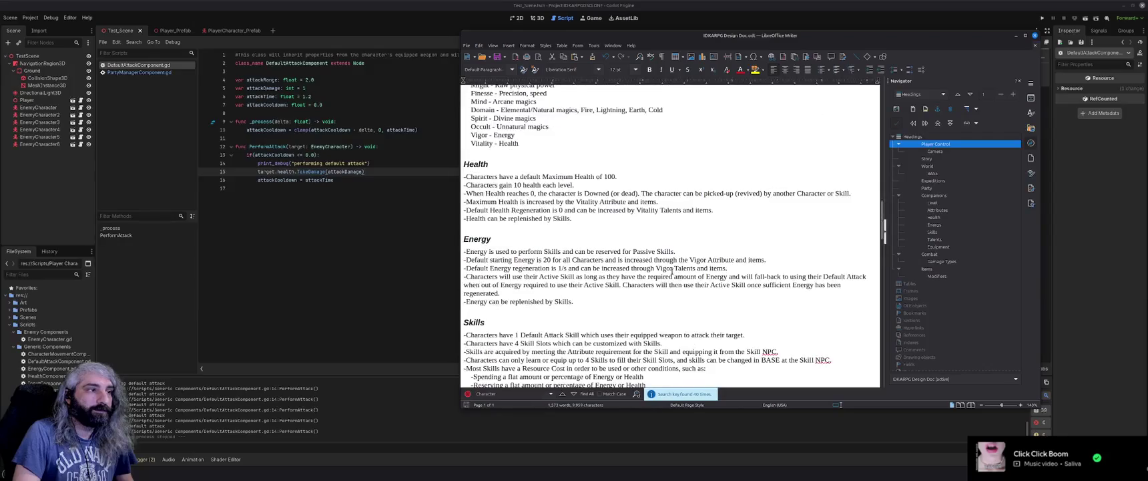
{"action": "scroll", "coordinate": [672, 271], "scroll_direction": "down", "scroll_amount": 5}
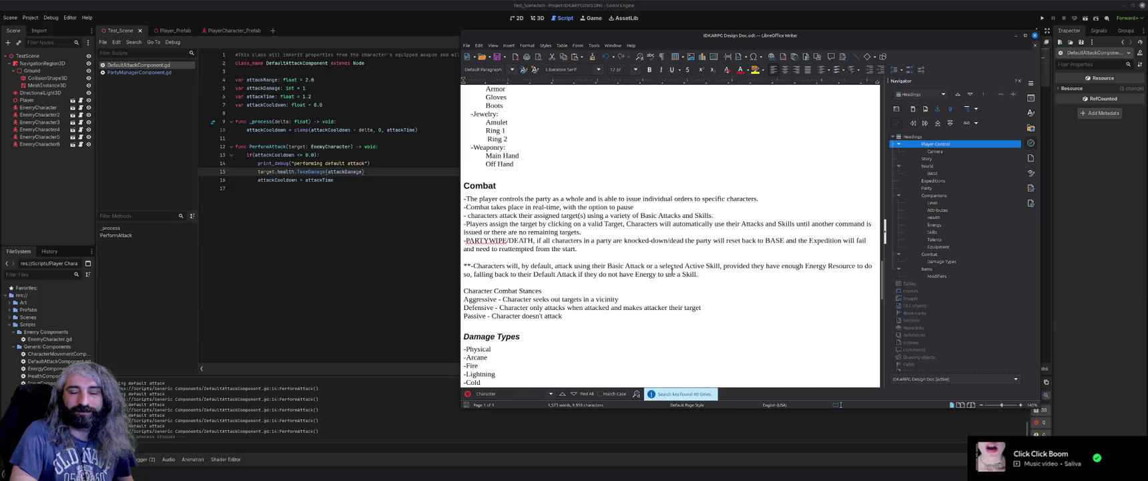
Scroll back up from Combat and minimize Writer to return to Godot's script editor
{"action": "left_click", "coordinate": [655, 273]}
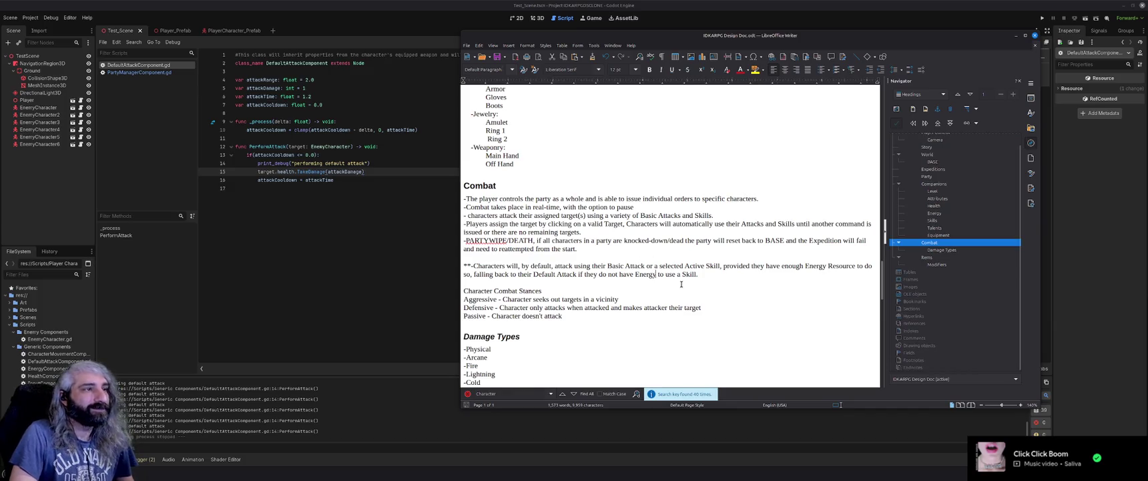
{"action": "scroll", "coordinate": [668, 280], "scroll_direction": "up", "scroll_amount": 2}
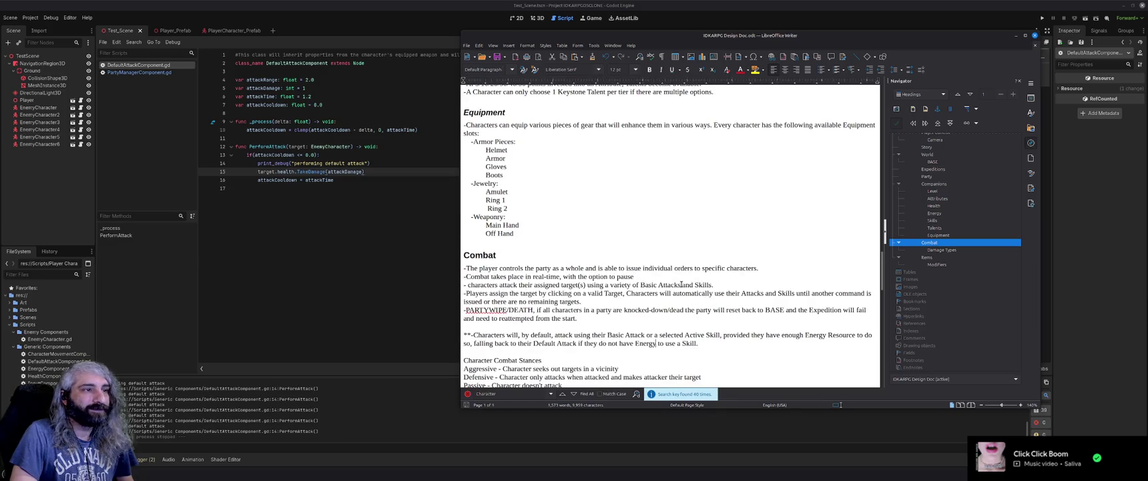
{"action": "scroll", "coordinate": [682, 284], "scroll_direction": "up", "scroll_amount": 3}
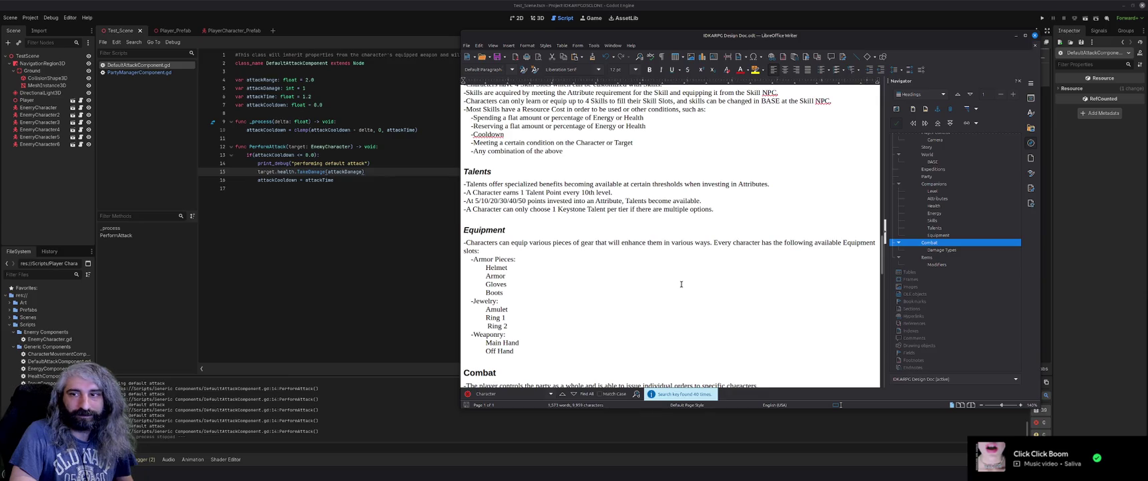
{"action": "scroll", "coordinate": [682, 283], "scroll_direction": "up", "scroll_amount": 3}
{"action": "scroll", "coordinate": [681, 284], "scroll_direction": "up", "scroll_amount": 1}
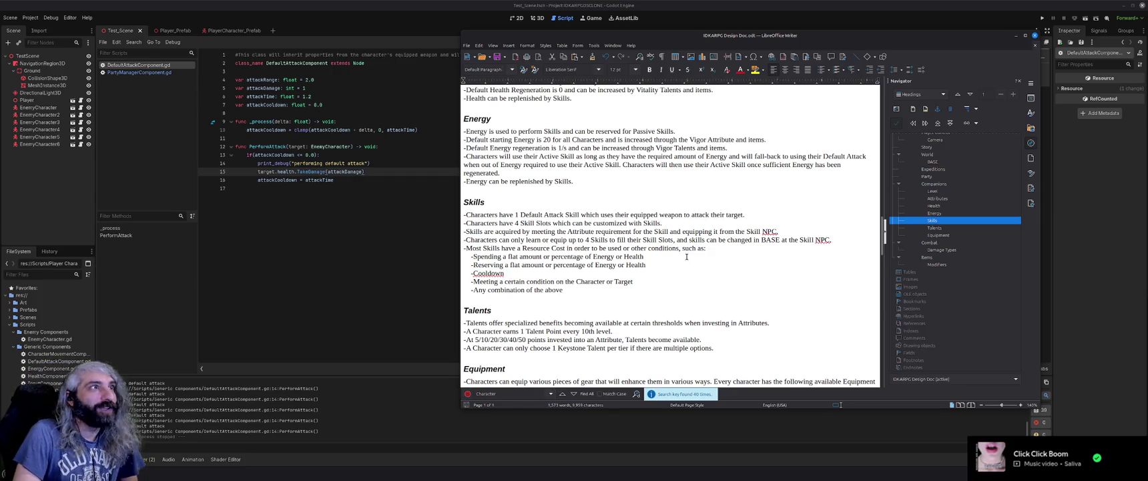
{"action": "left_click", "coordinate": [1015, 36]}
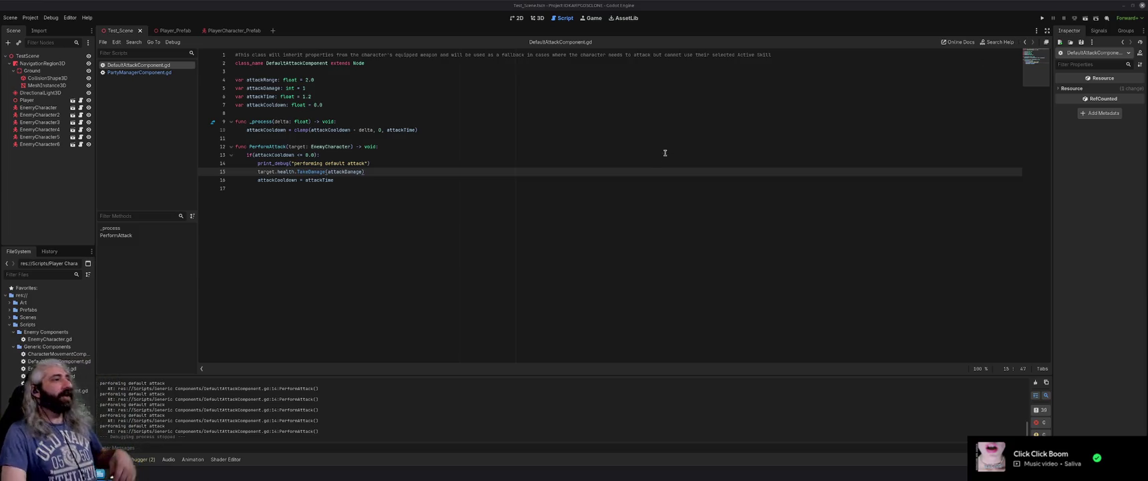
Switch Godot to the Test_Scene 3D view with the player and enemy capsules
{"action": "left_click", "coordinate": [536, 18]}
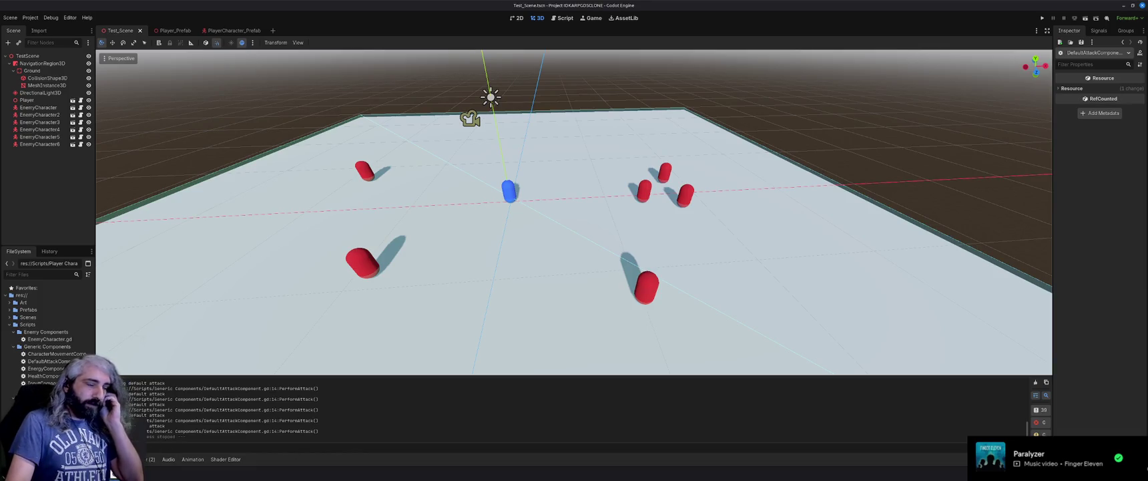
Return to the Writer design doc and scroll down to the Combat section
{"action": "key", "text": "alt+Tab"}
{"action": "scroll", "coordinate": [659, 281], "scroll_direction": "down", "scroll_amount": 10}
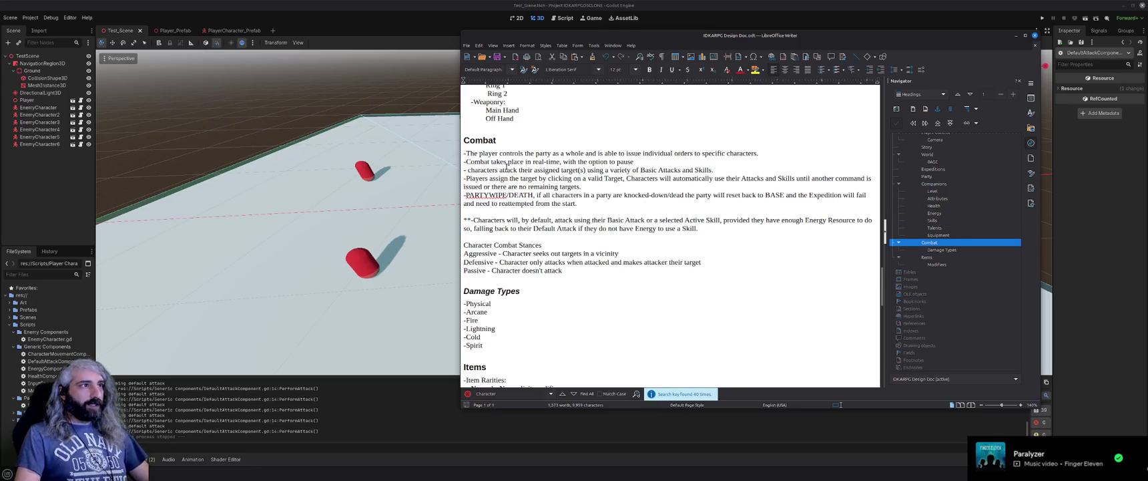
Replace the first Combat line with a rule: clicking an enemy makes the whole Party attack it
{"action": "left_click_drag", "start_coordinate": [761, 154], "coordinate": [463, 155]}
{"action": "key", "text": "Delete"}
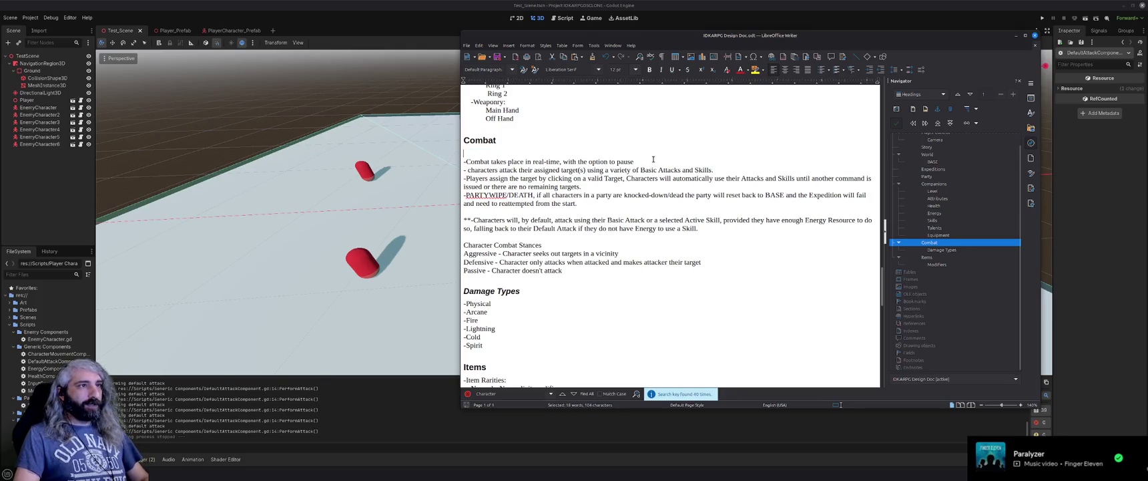
{"action": "key", "text": "Return"}
{"action": "type", "text": "-The "}
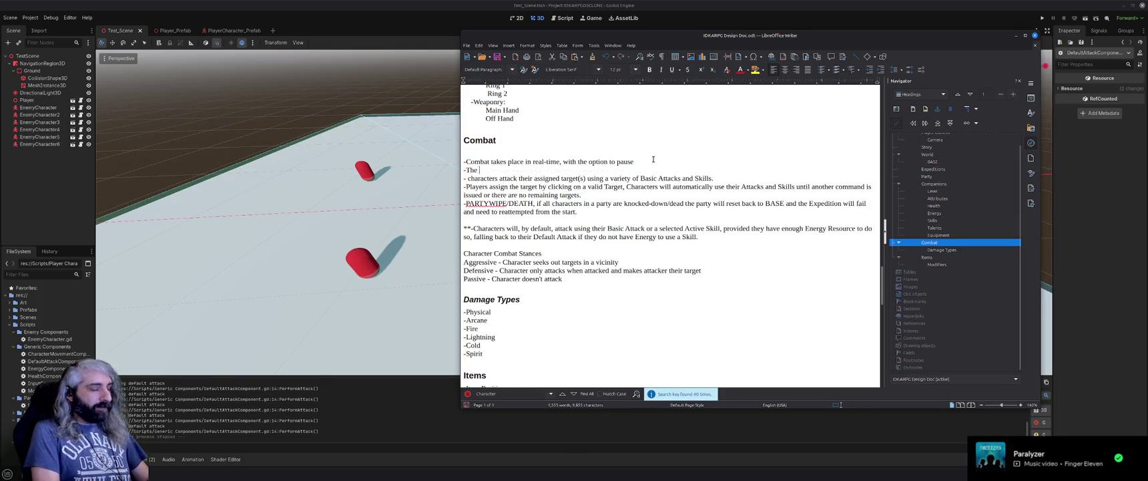
{"action": "type", "text": "player a"}
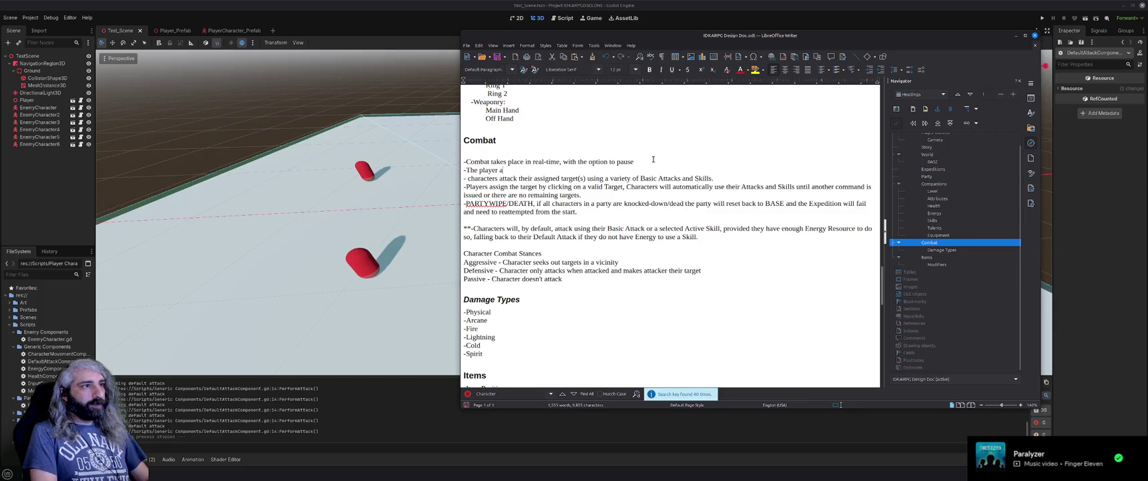
{"action": "type", "text": "ssi"}
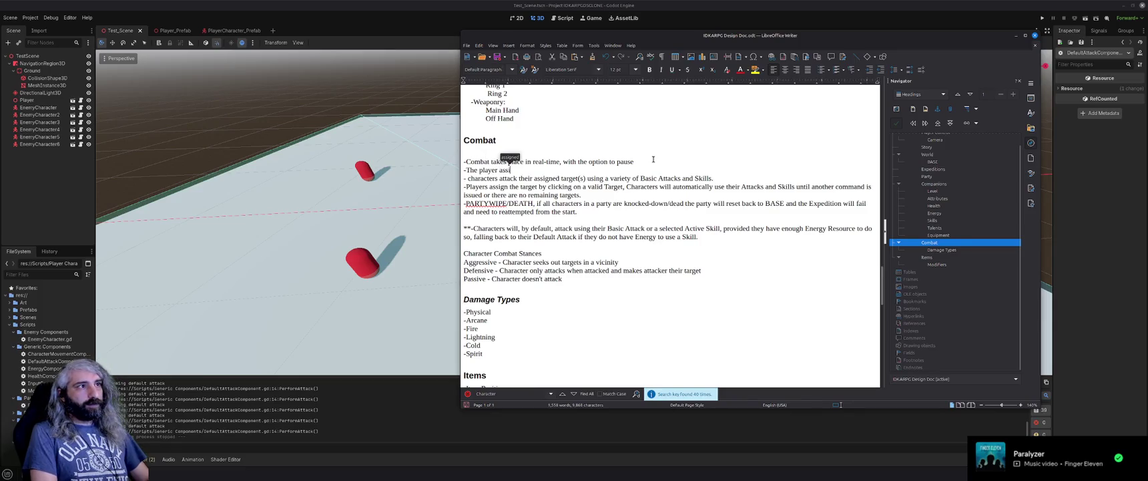
{"action": "type", "text": "gns"}
{"action": "type", "text": "at"}
{"action": "type", "text": "t"}
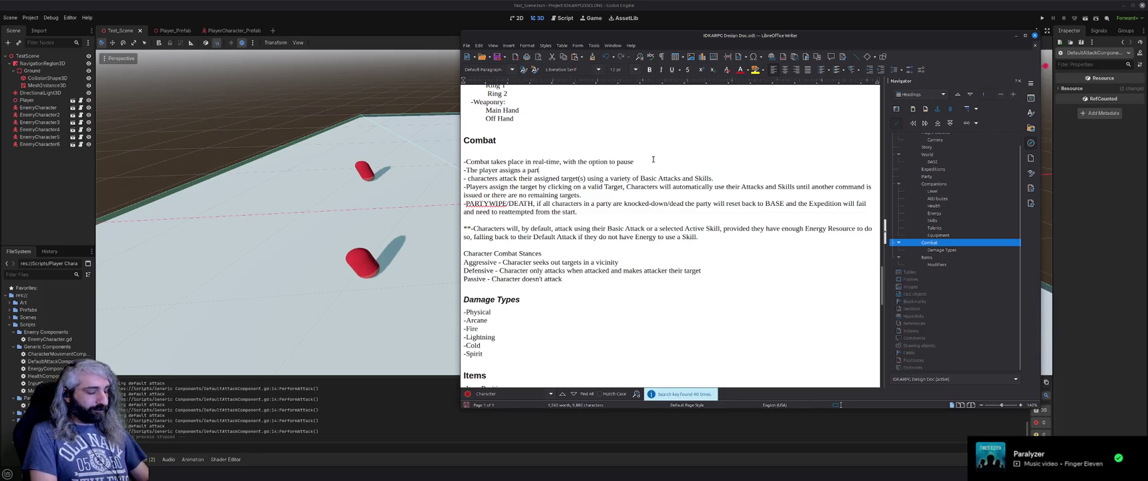
{"action": "type", "text": "y targety clicki"}
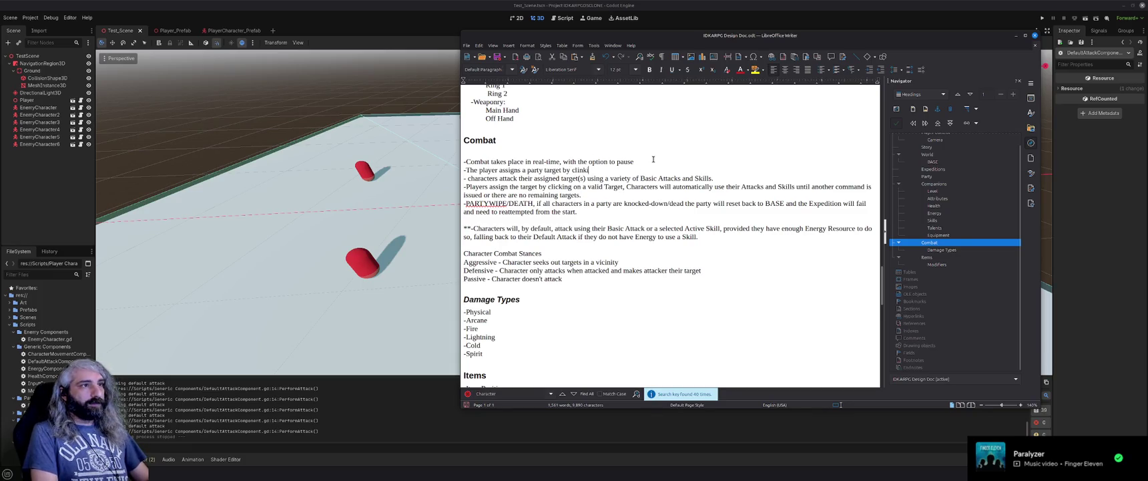
{"action": "type", "text": "ng on ene"}
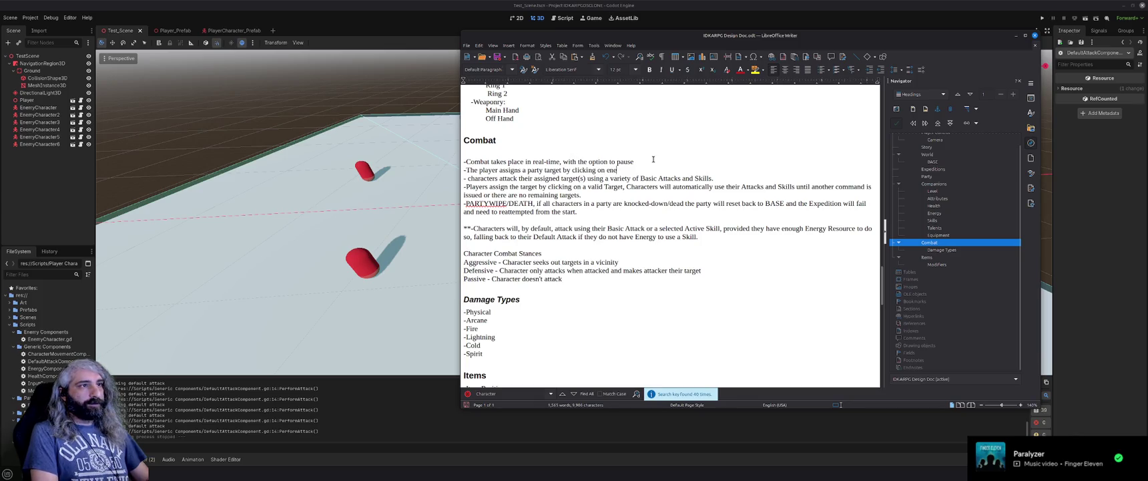
{"action": "key", "text": "BackSpace"}
{"action": "type", "text": "an enemy causing thw h"}
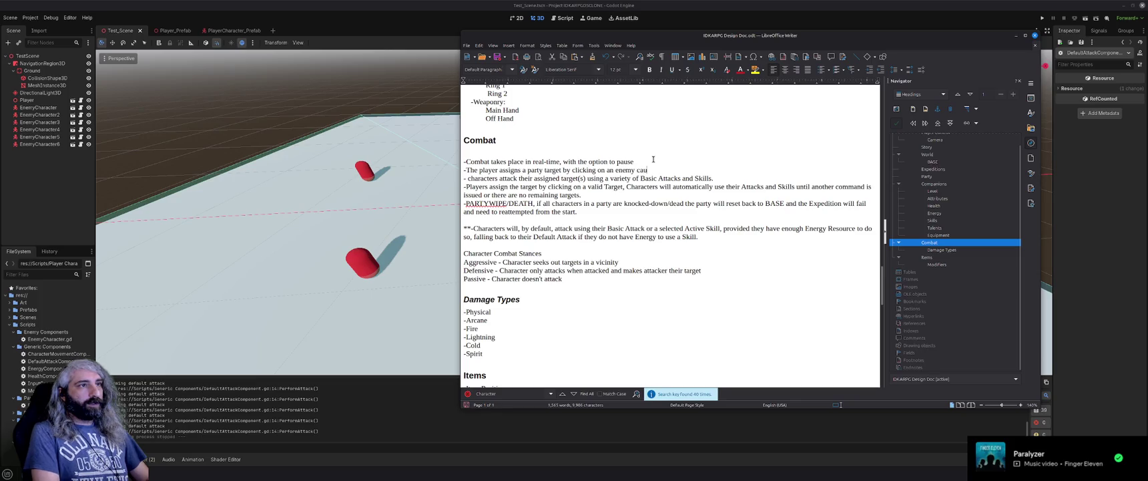
{"action": "key", "text": "BackSpace"}
{"action": "key", "text": "BackSpace"}
{"action": "key", "text": "BackSpace"}
{"action": "type", "text": "e whole"}
{"action": "type", "text": " Pa"}
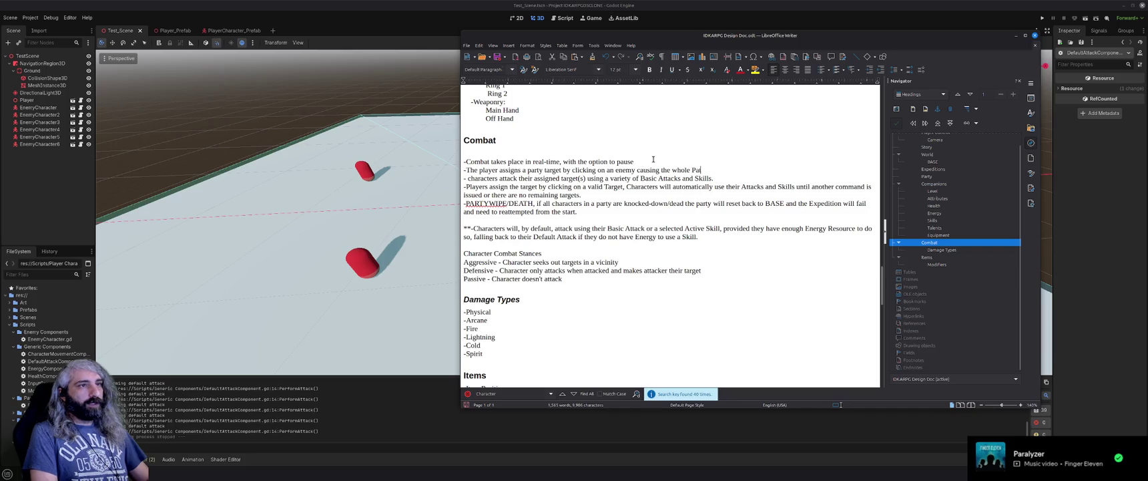
{"action": "type", "text": "rty to att"}
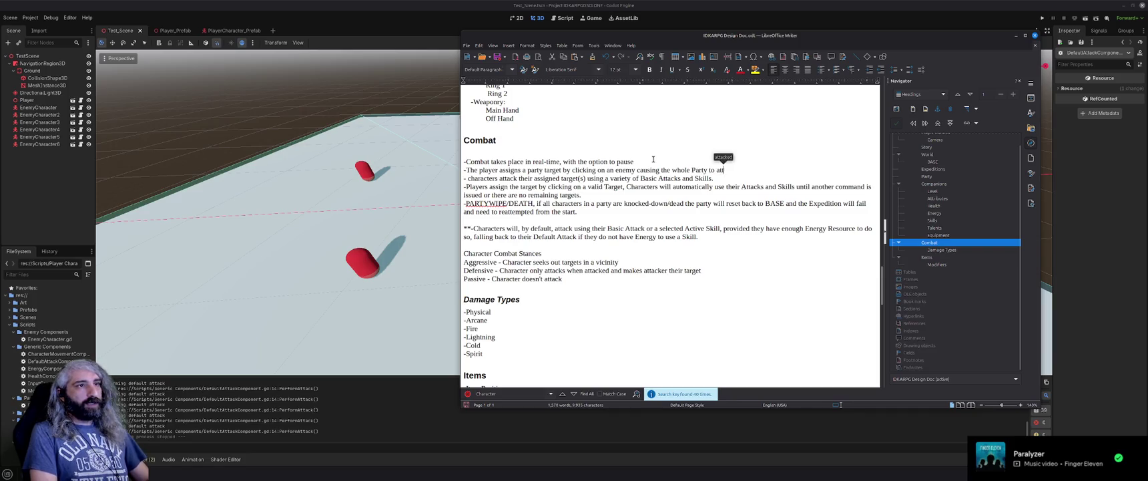
{"action": "type", "text": "ack that enemy"}
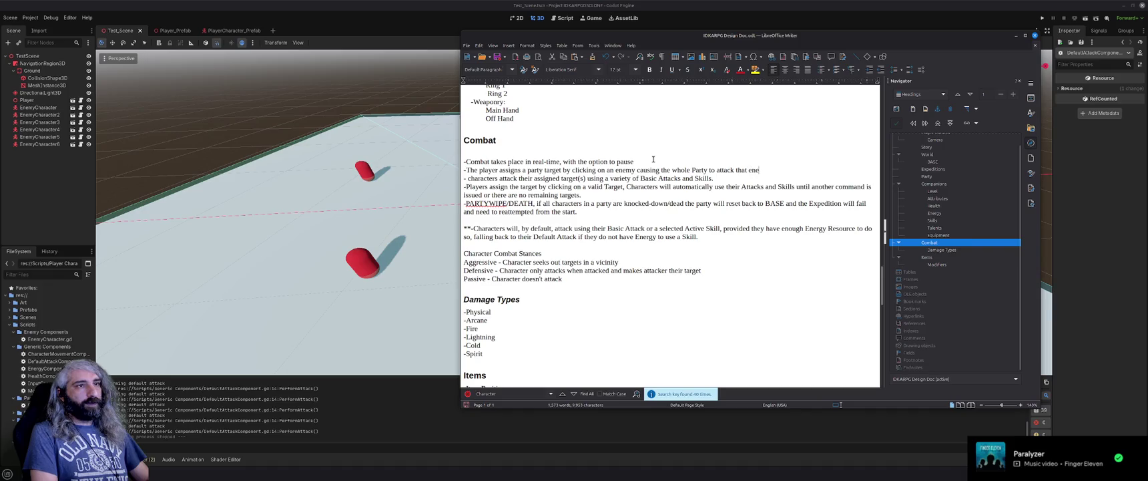
{"action": "key", "text": "Return"}
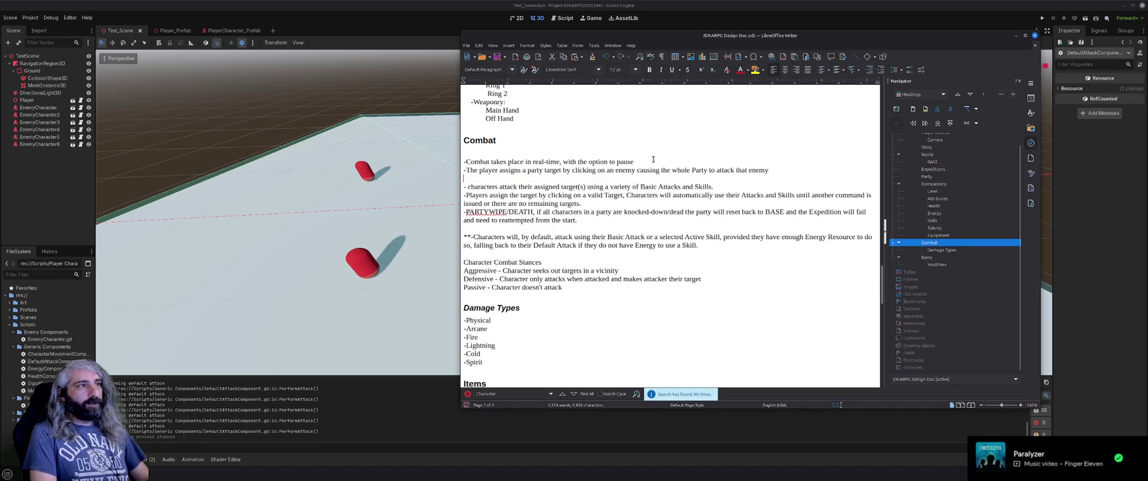
Type '-Companions will then seek out other targets in the vicinity according to their Combat Stance'
{"action": "type", "text": "-C"}
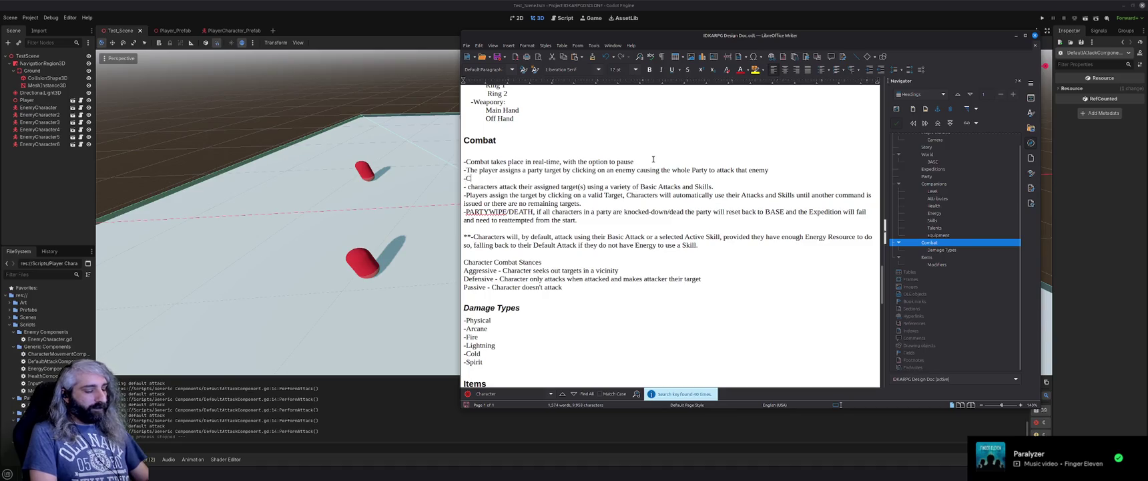
{"action": "type", "text": "ompanions "}
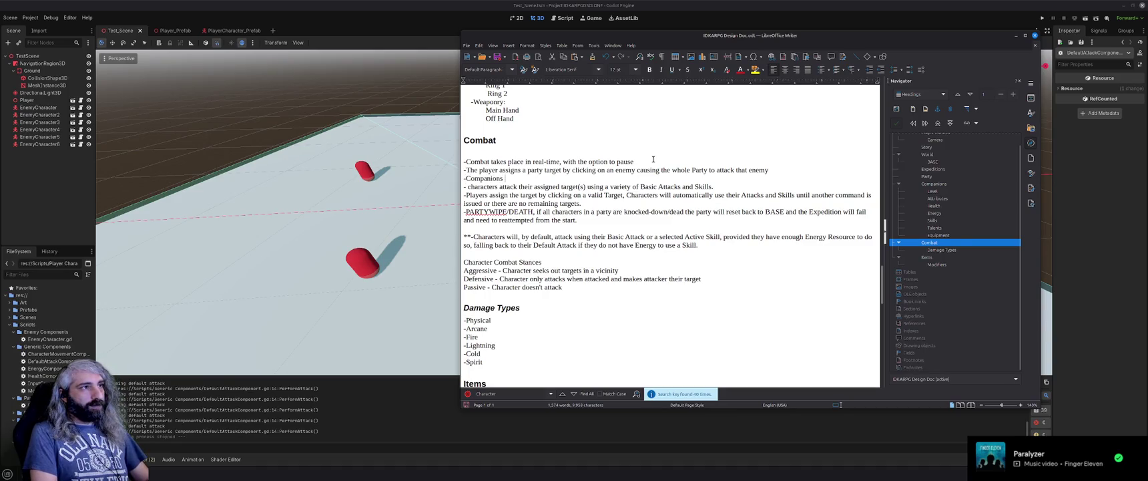
{"action": "type", "text": "will then s"}
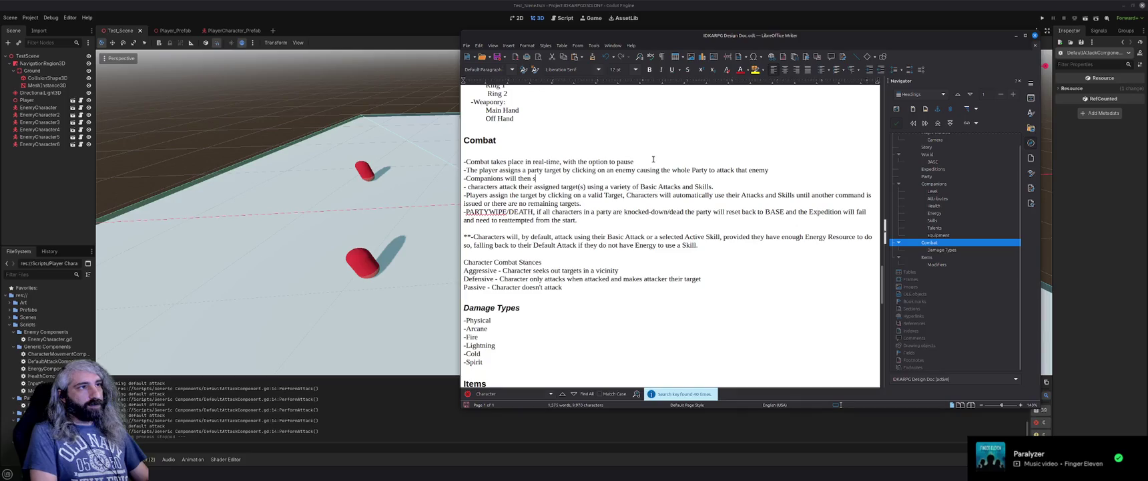
{"action": "type", "text": "eek out other ta"}
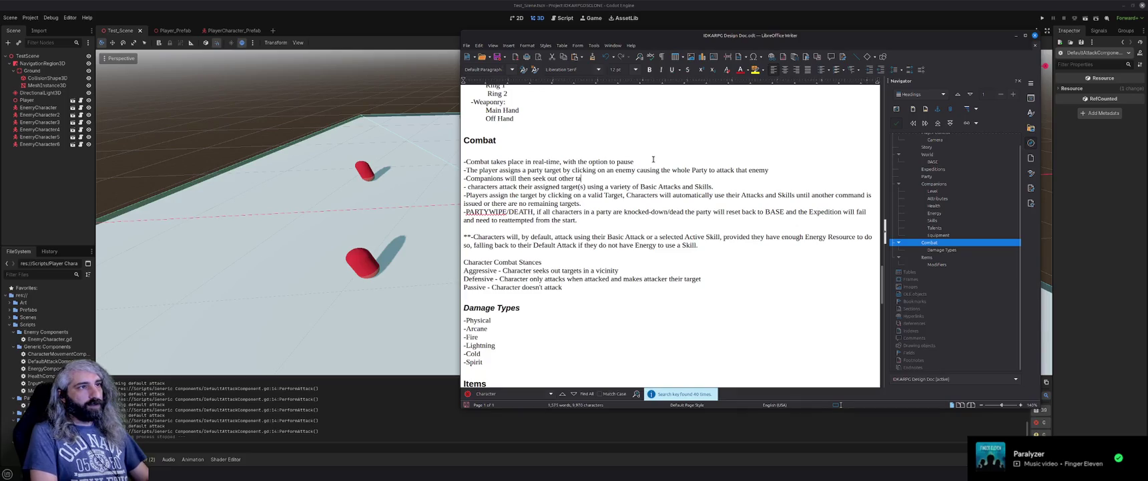
{"action": "type", "text": "rgets in the vi"}
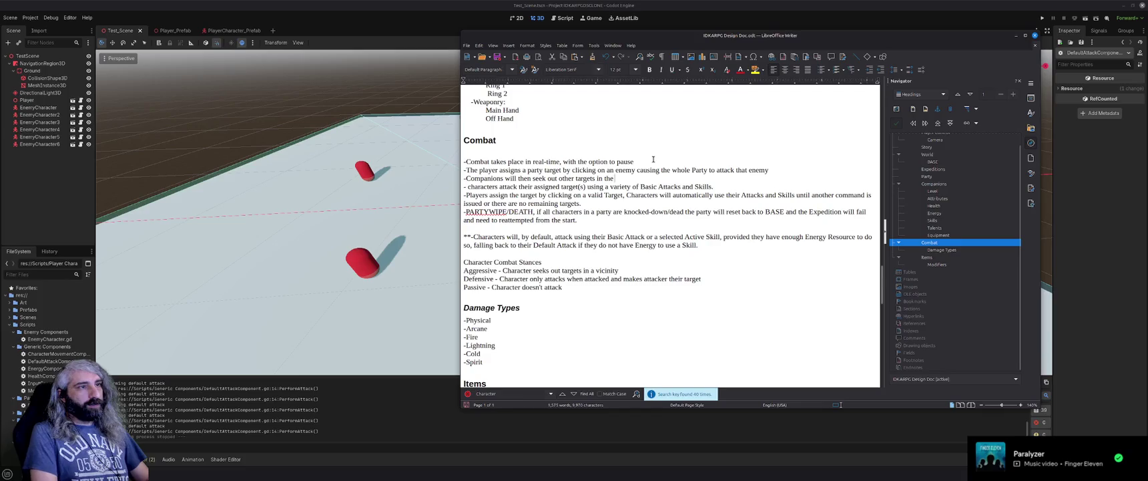
{"action": "type", "text": "c"}
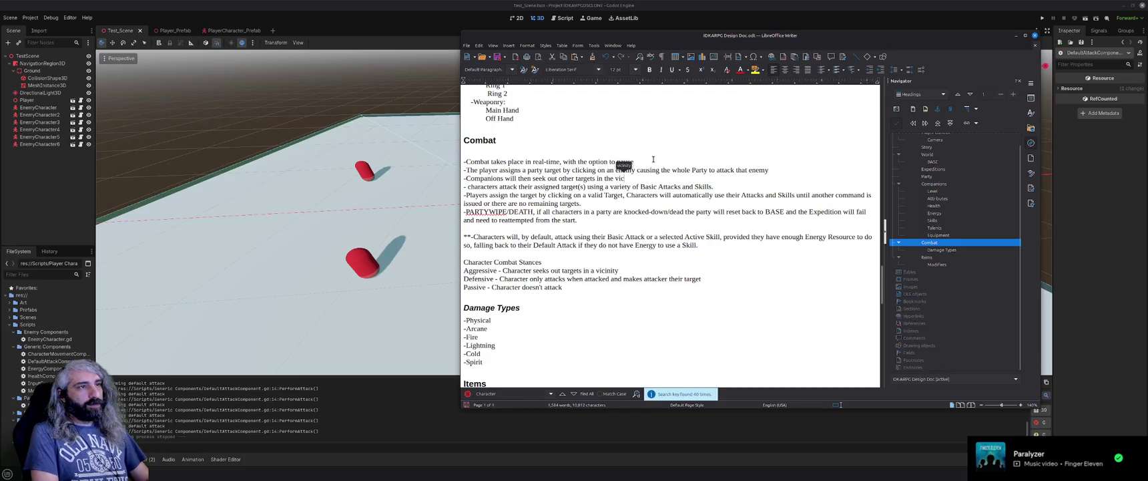
{"action": "type", "text": "inity according to their Combat Stance"}
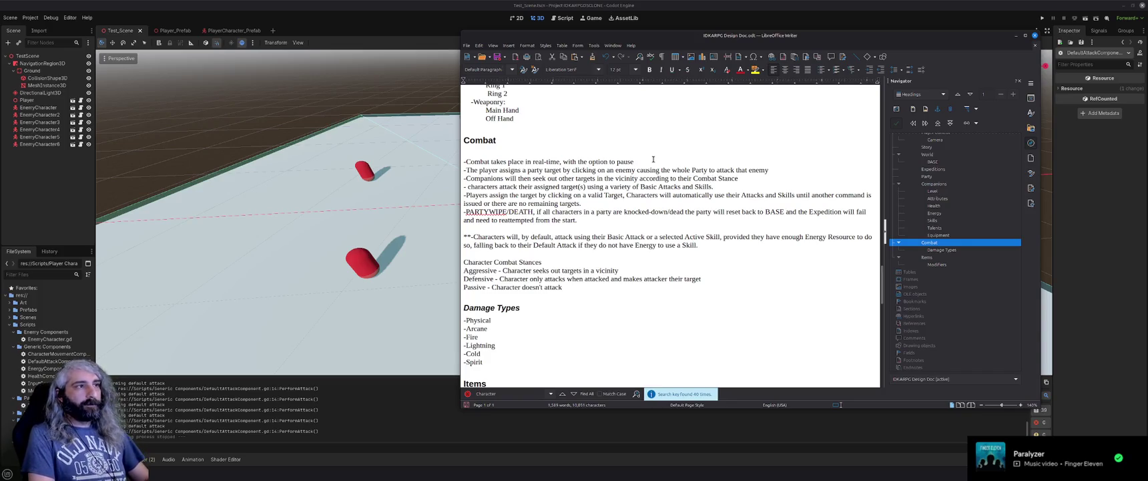
{"action": "key", "text": "Return"}
{"action": "key", "text": "Return"}
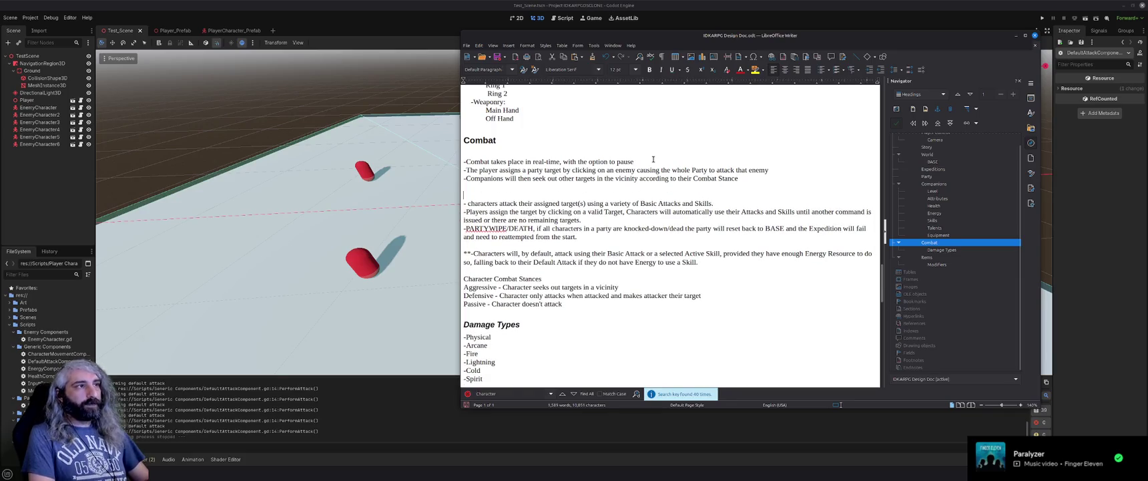
Add a rule that Companions' Skills are adjusted in the associated Companion's Panel, changing the Active Skill
{"action": "type", "text": "-Th"}
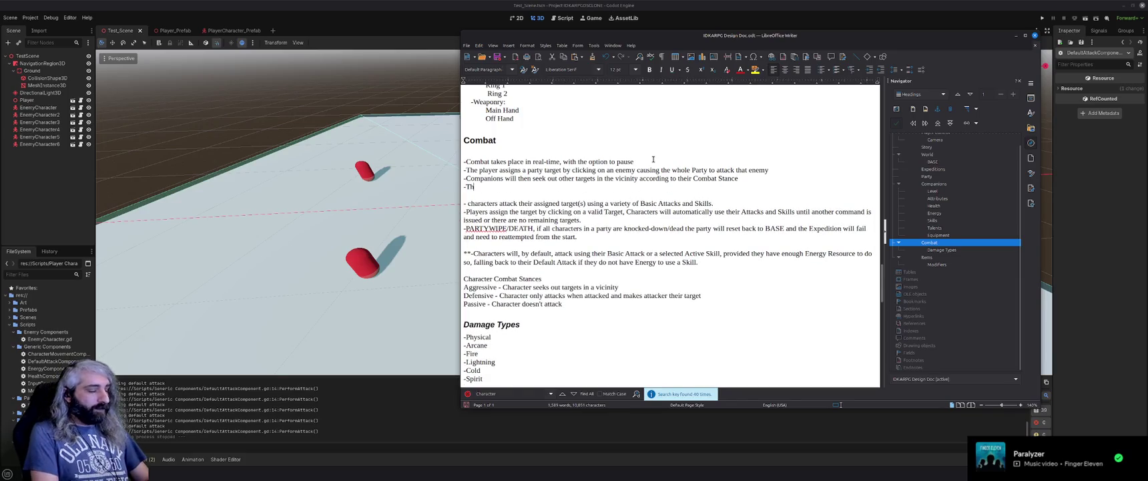
{"action": "type", "text": "e player can adjust what Skil"}
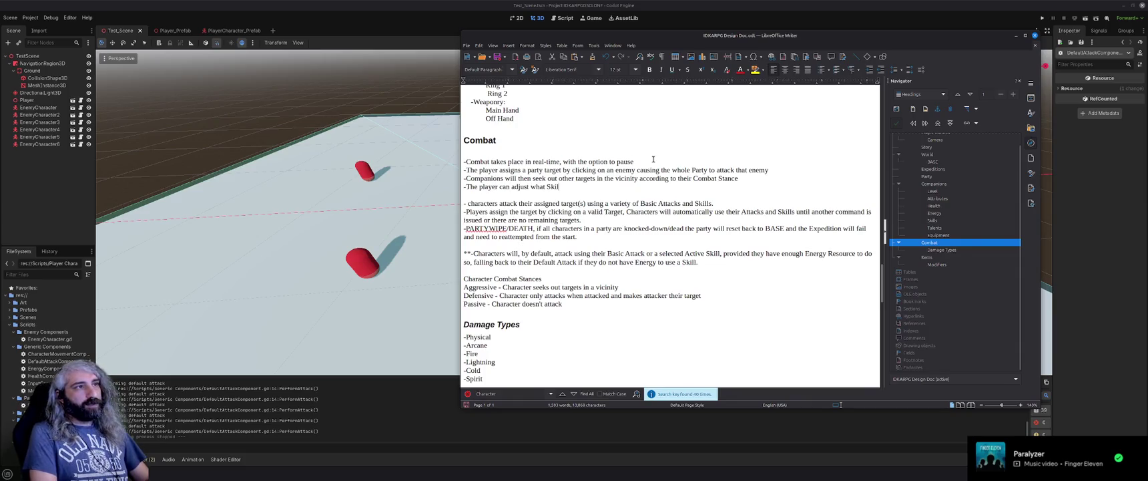
{"action": "type", "text": "ls Companions are"}
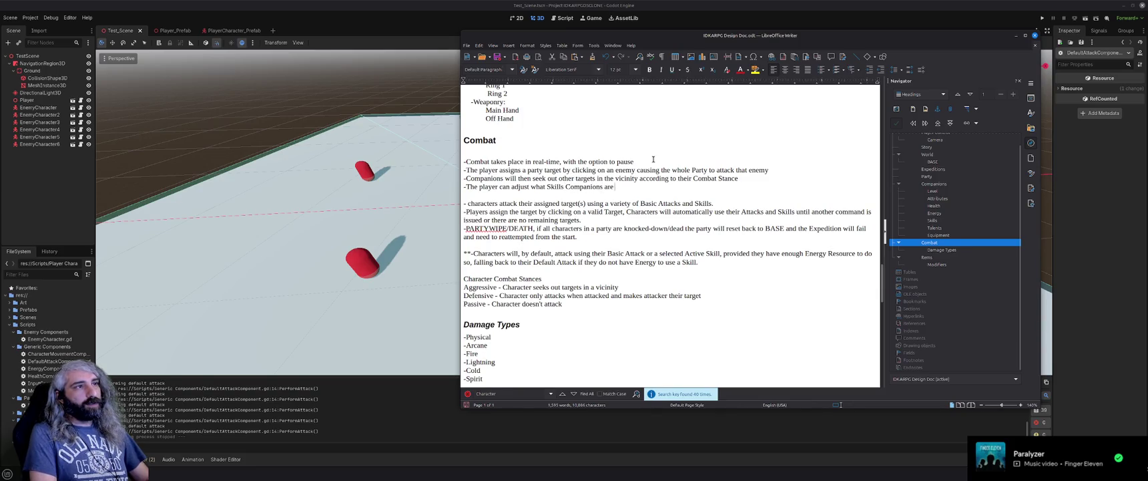
{"action": "type", "text": " using."}
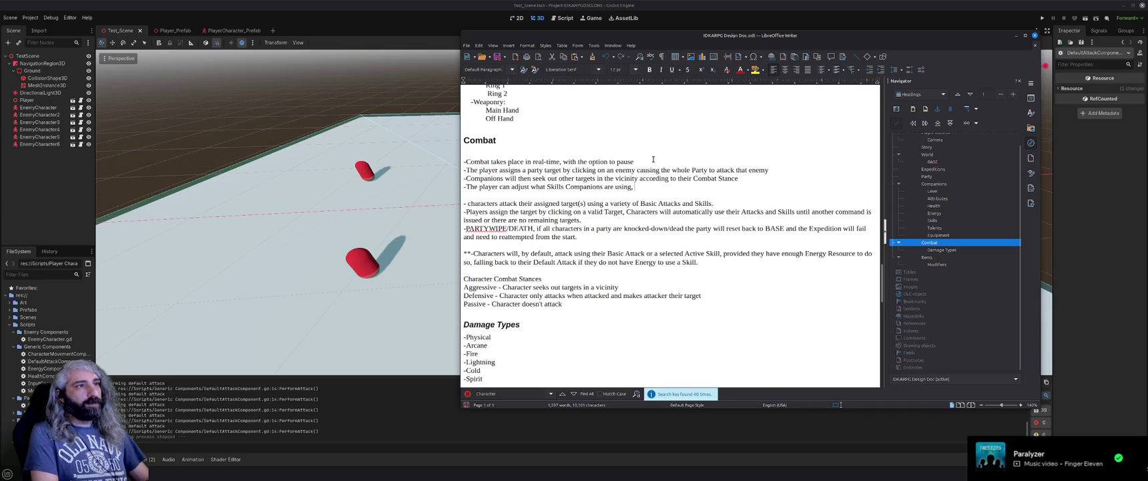
{"action": "type", "text": "by"}
{"action": "type", "text": " click"}
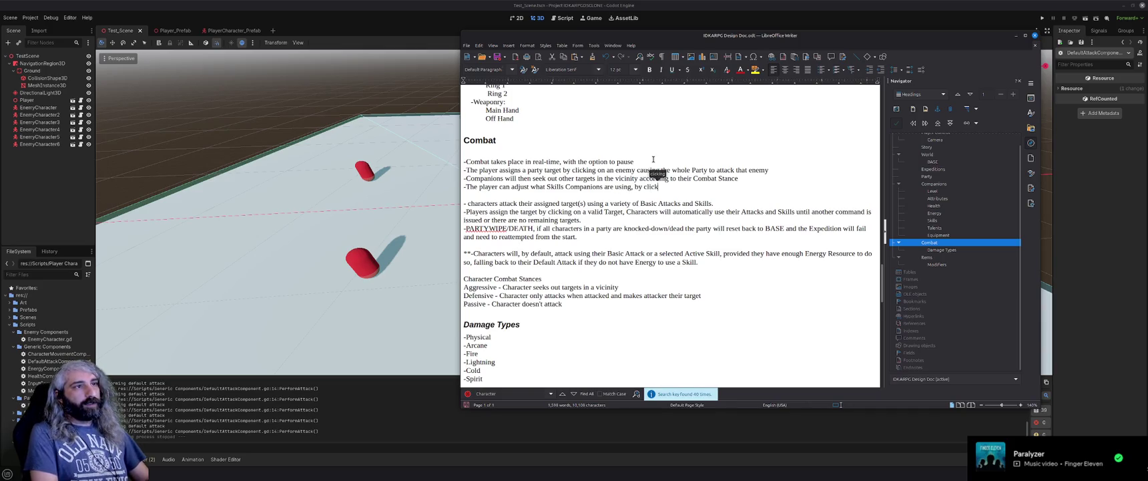
{"action": "type", "text": "ing on t Sk"}
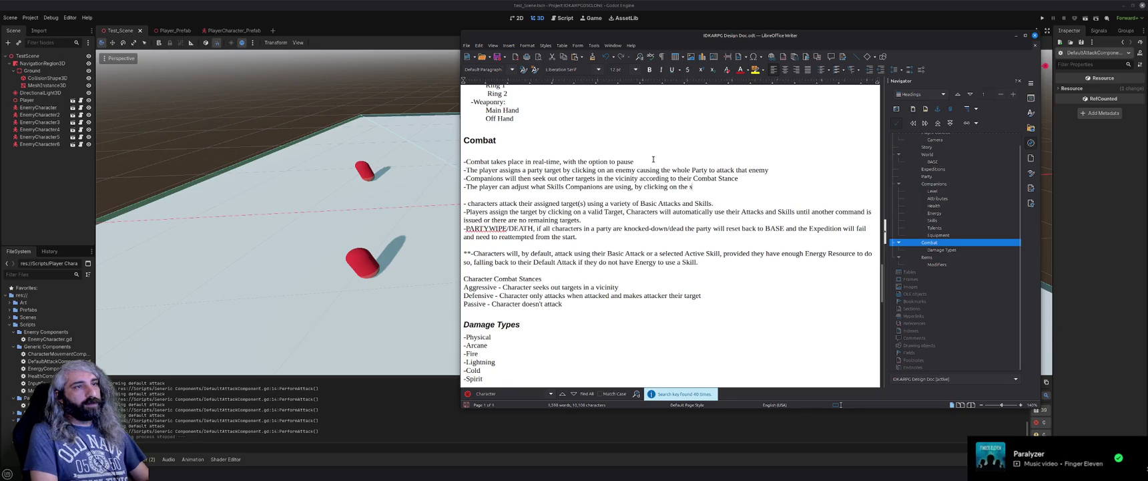
{"action": "type", "text": "ls in"}
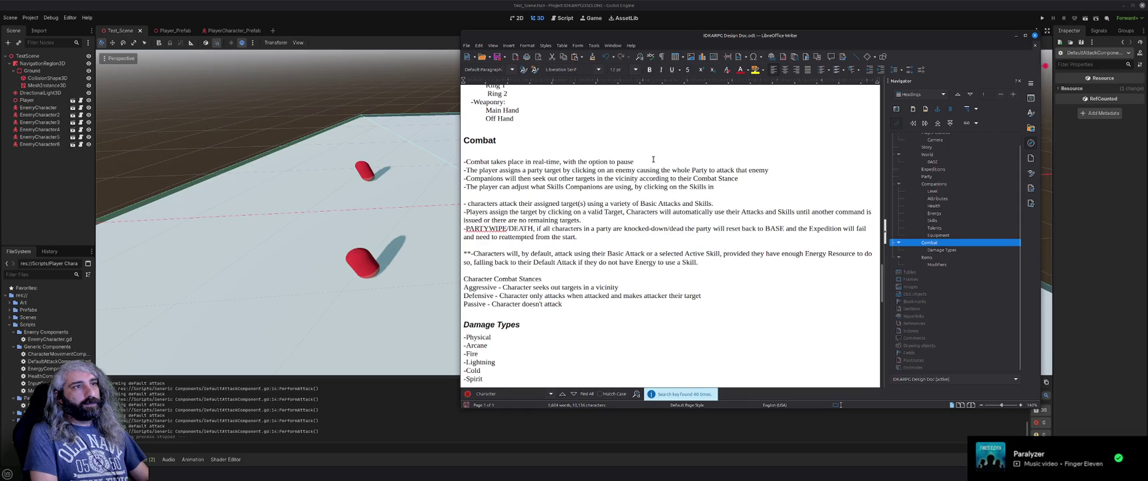
{"action": "key", "text": "BackSpace"}
{"action": "key", "text": "BackSpace"}
{"action": "key", "text": "BackSpace"}
{"action": "key", "text": "BackSpace"}
{"action": "key", "text": "BackSpace"}
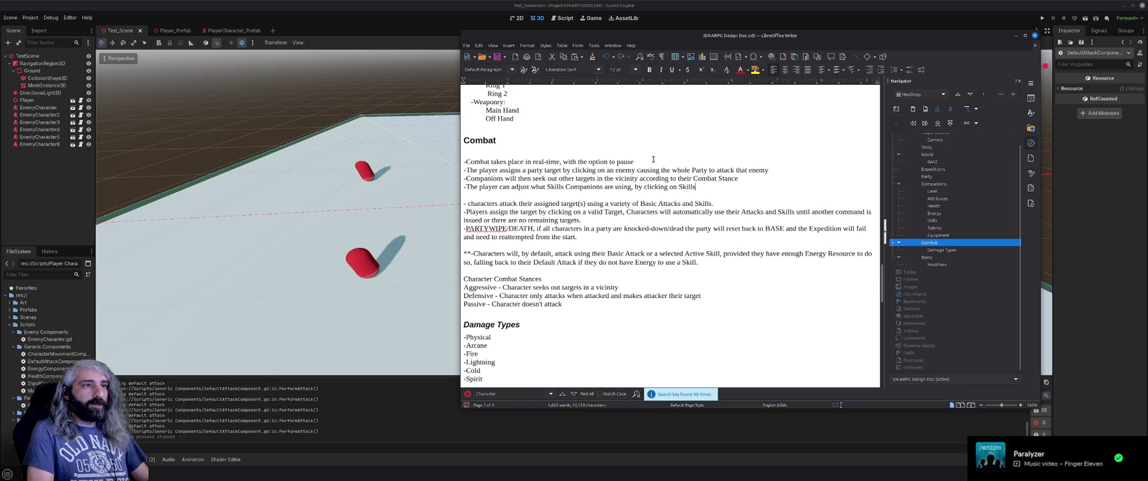
{"action": "type", "text": " in the"}
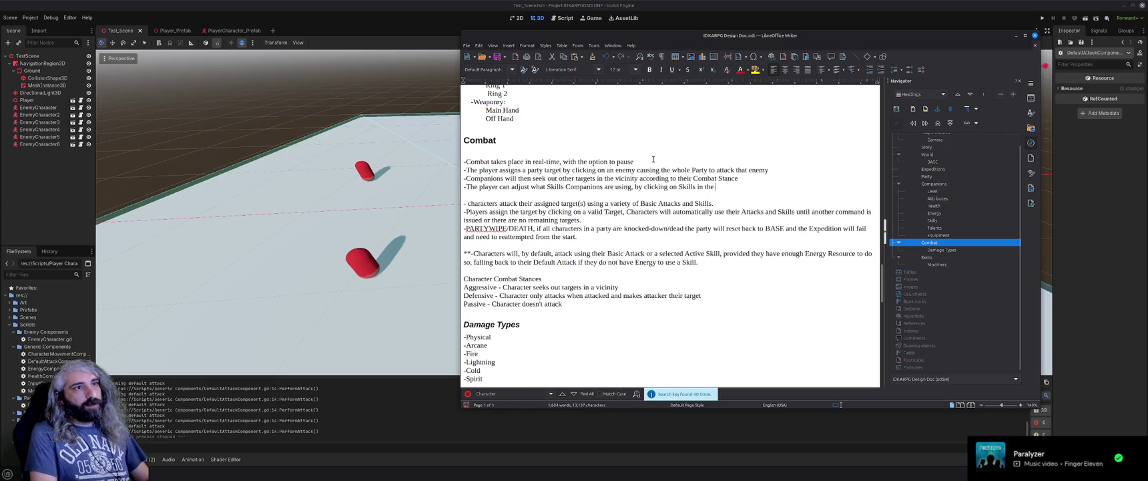
{"action": "type", "text": " associate Compa"}
{"action": "key", "text": "Return"}
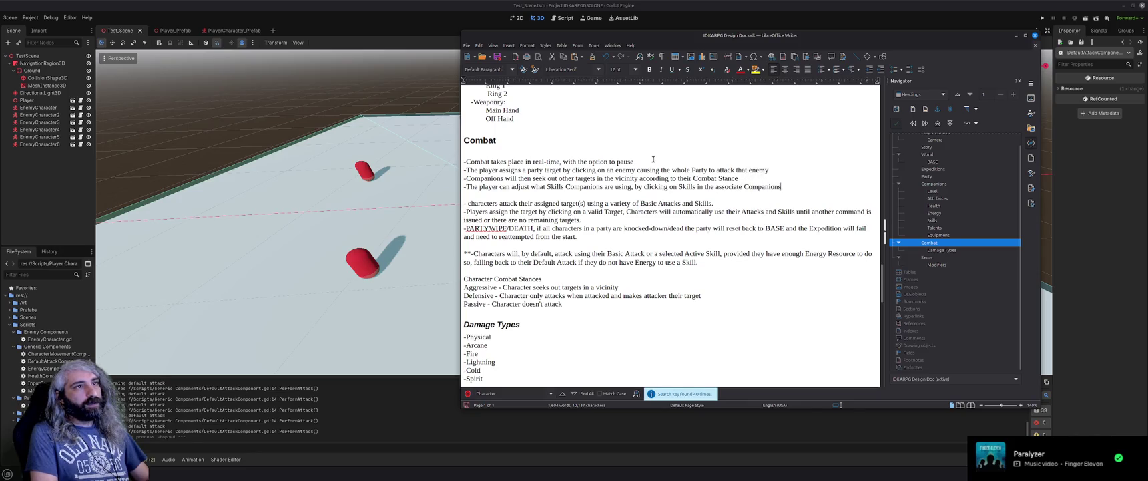
{"action": "type", "text": " Panel"}
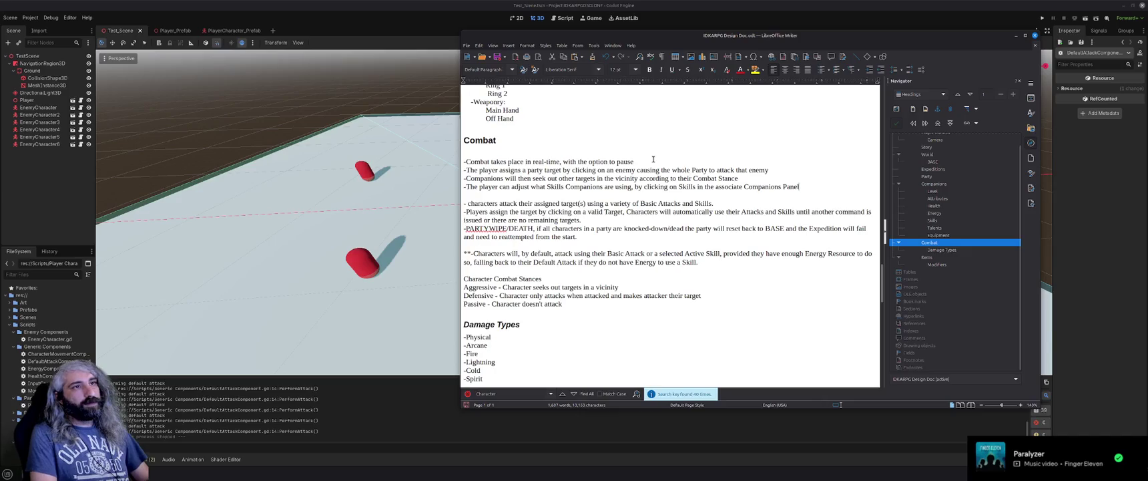
{"action": "type", "text": "'"}
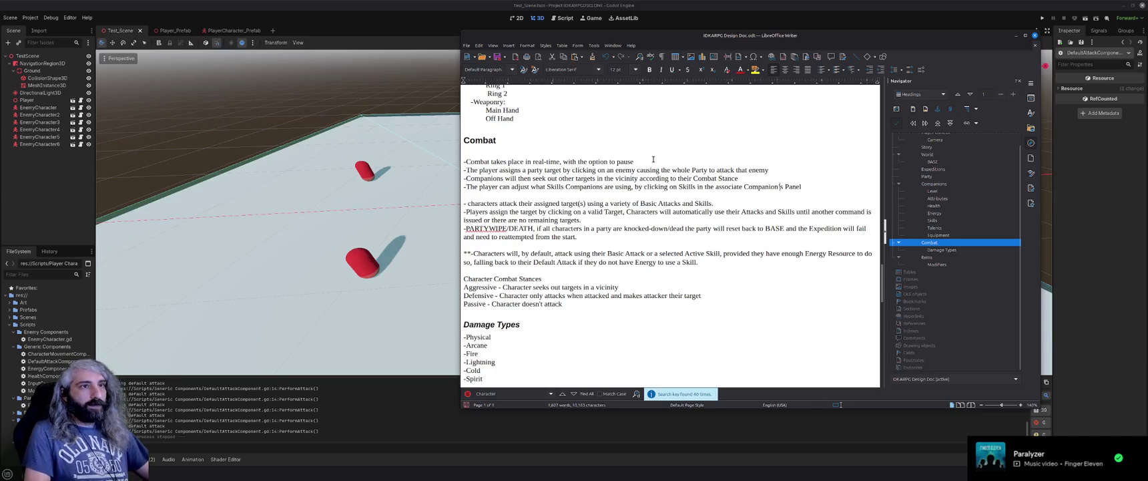
{"action": "type", "text": ", changing "}
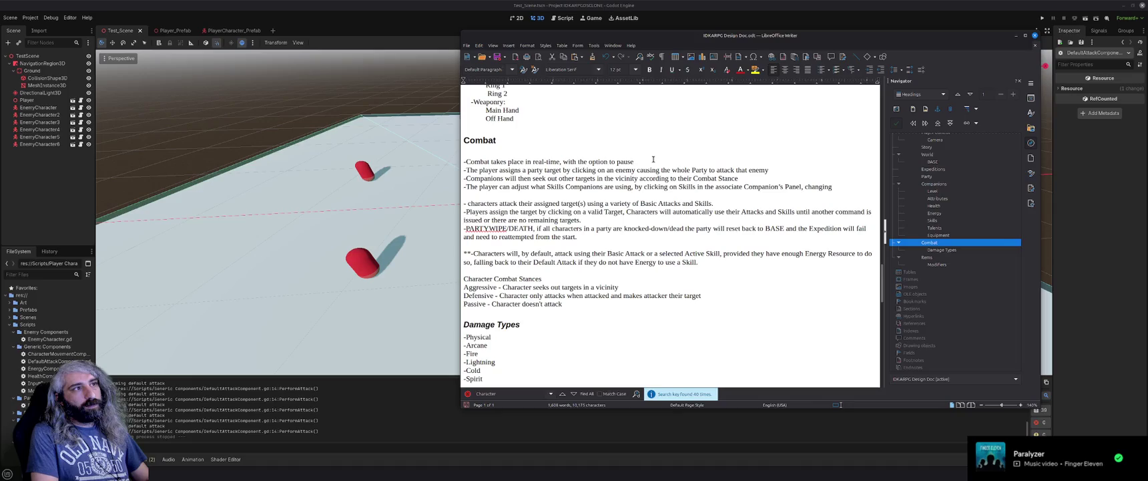
{"action": "type", "text": "the a"}
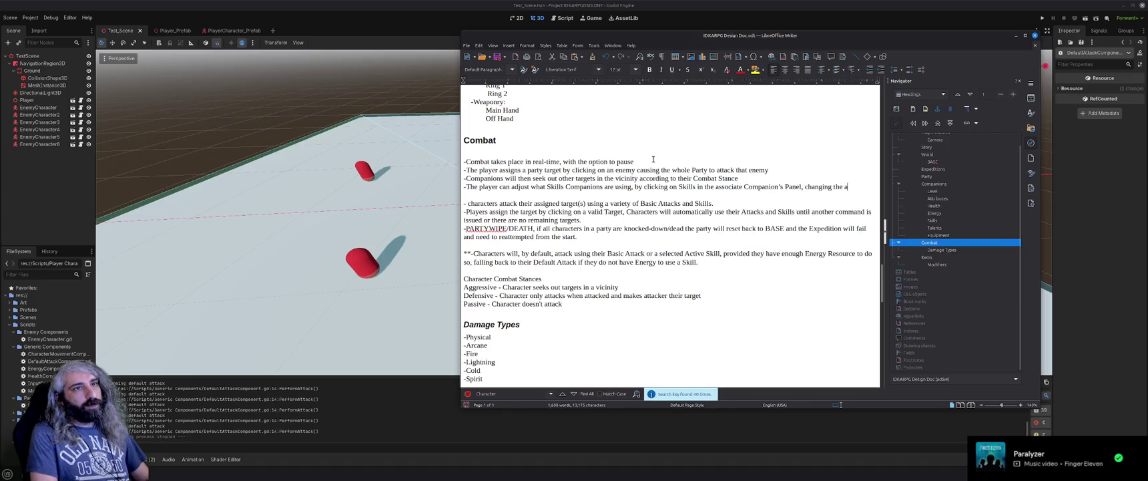
{"action": "key", "text": "BackSpace"}
{"action": "key", "text": "BackSpace"}
{"action": "type", "text": "Active Skill"}
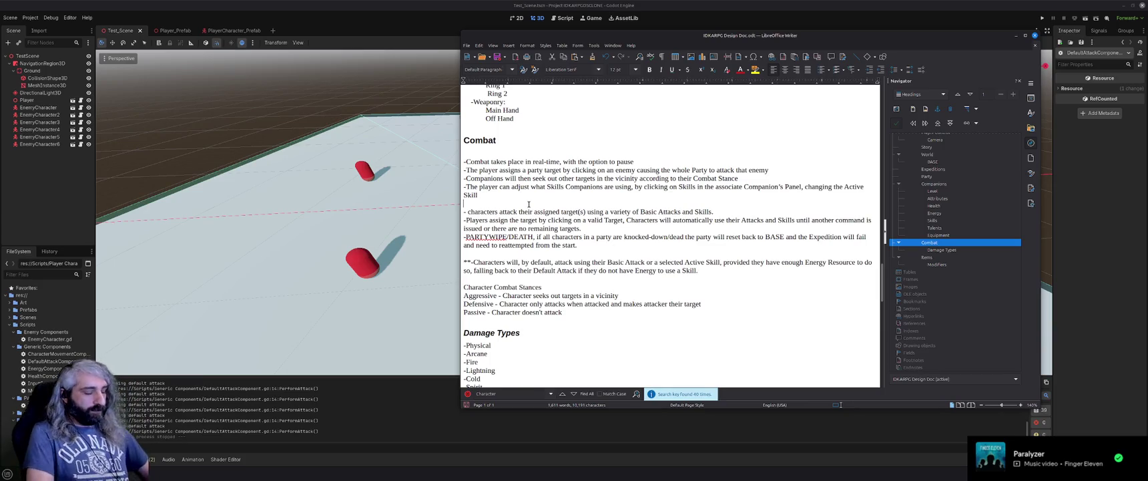
Begin the next Combat rule with '-Companions will use their Active'
{"action": "type", "text": "-Companions will use their A"}
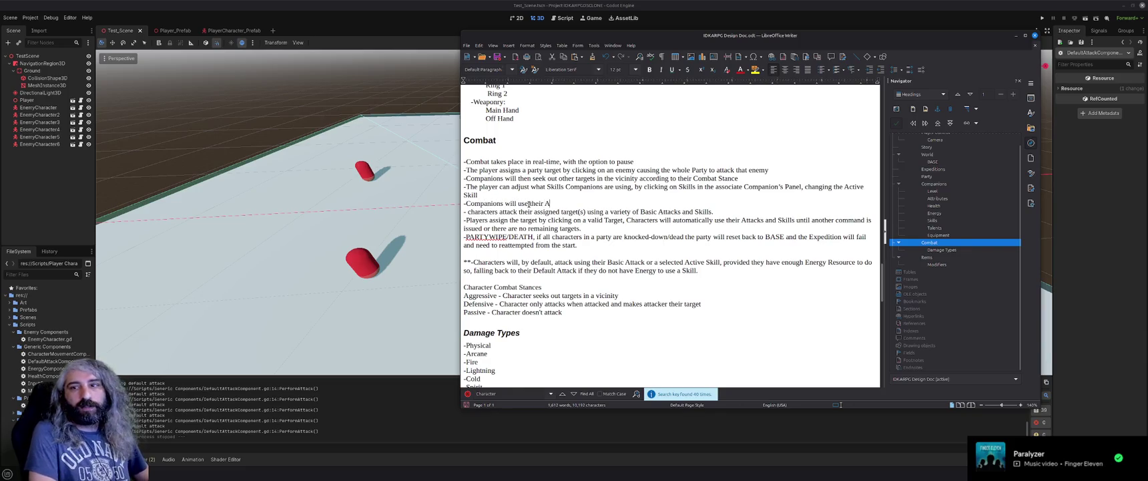
{"action": "type", "text": "ctiv"}
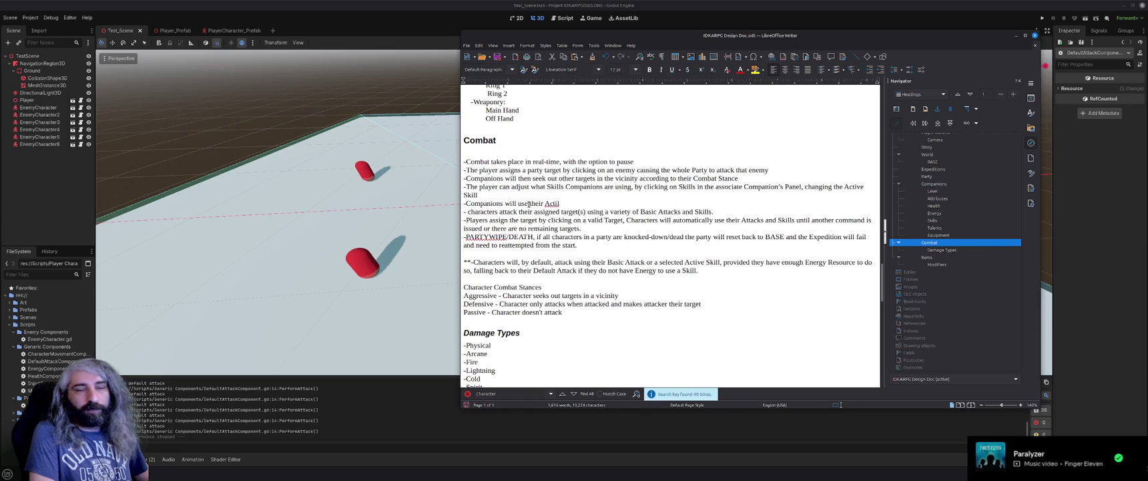
{"action": "type", "text": "ve"}
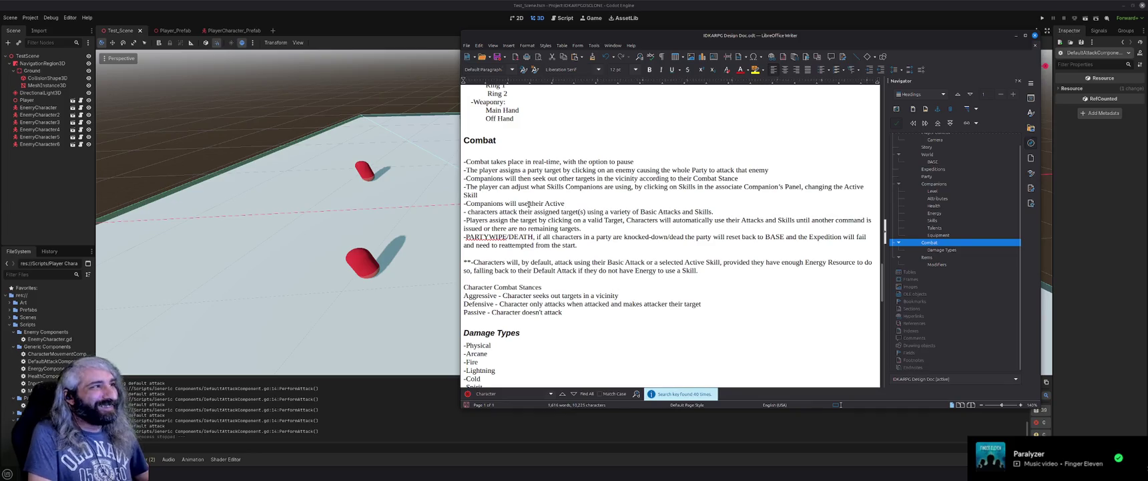